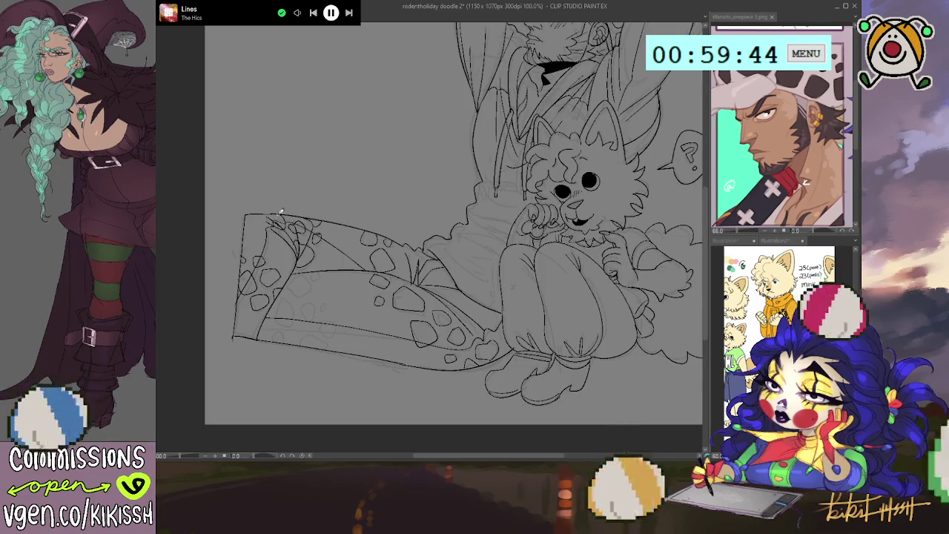
Step: Add curly lines and outlined spots to the trouser pattern
{"action": "left_click_drag", "start_coordinate": [267, 219], "coordinate": [305, 221]}
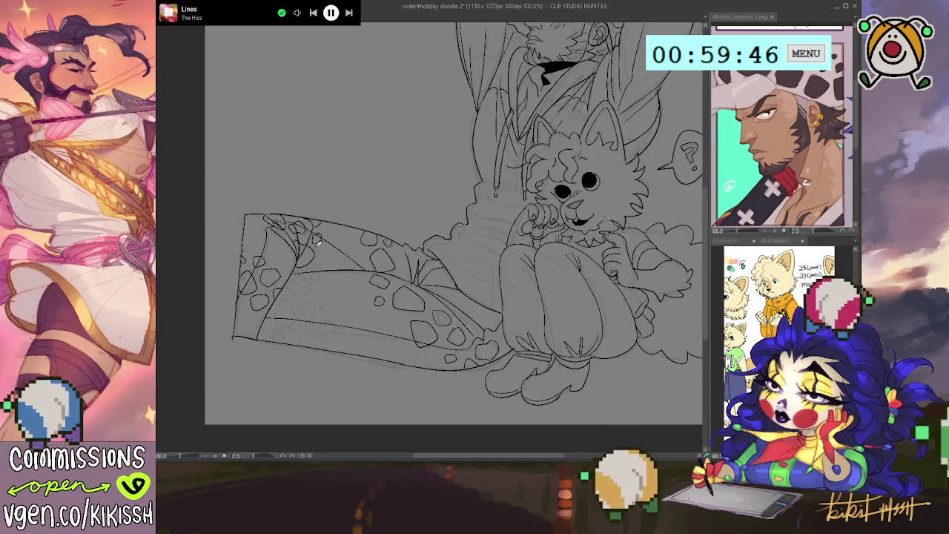
{"action": "left_click_drag", "start_coordinate": [322, 258], "coordinate": [316, 278]}
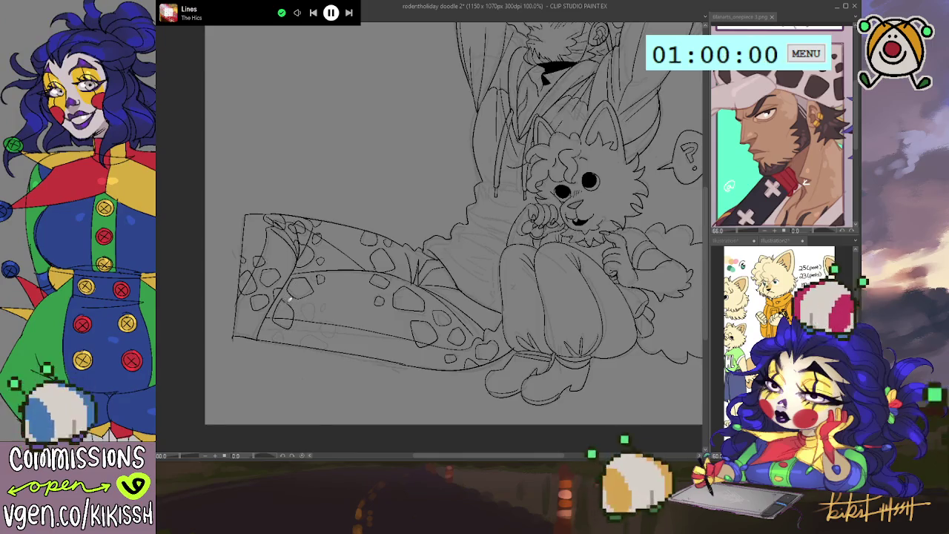
{"action": "mouse_move", "coordinate": [299, 306]}
{"action": "left_mouse_down"}
{"action": "mouse_move", "coordinate": [287, 295]}
{"action": "mouse_move", "coordinate": [330, 299]}
{"action": "mouse_move", "coordinate": [317, 336]}
{"action": "left_mouse_up"}
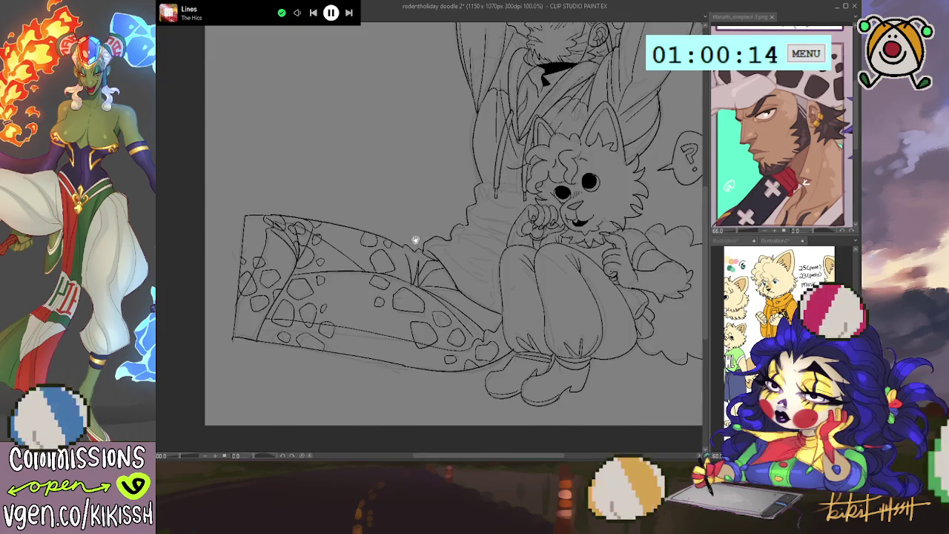
Step: Pan and zoom the view up over the man's cap, the dog and the bubble
{"action": "left_click_drag", "start_coordinate": [402, 321], "coordinate": [398, 307]}
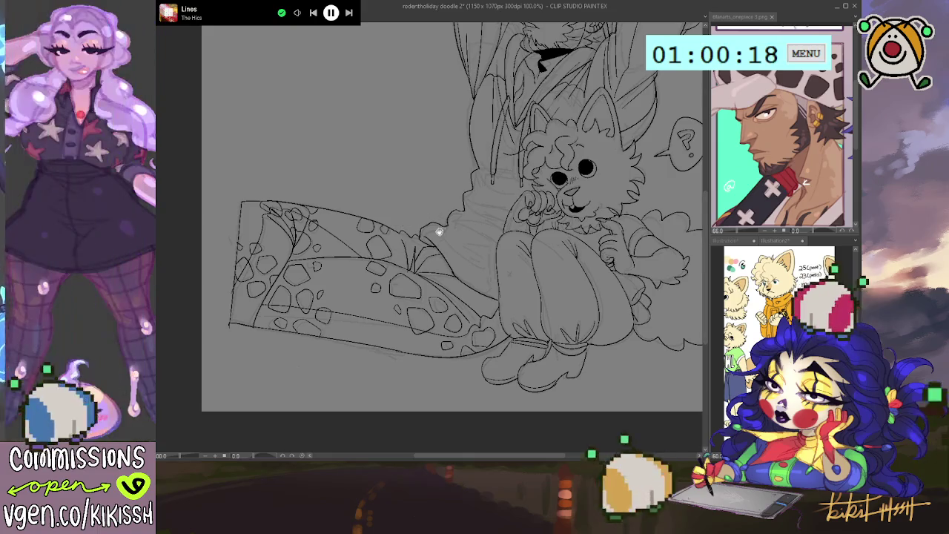
{"action": "left_click_drag", "start_coordinate": [454, 243], "coordinate": [446, 239]}
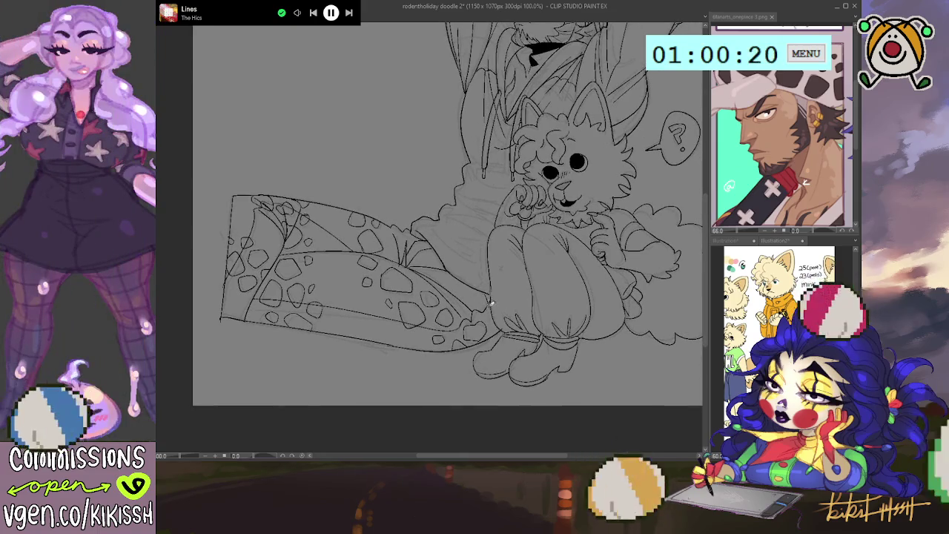
{"action": "scroll", "coordinate": [482, 289], "scroll_direction": "up", "scroll_amount": 2}
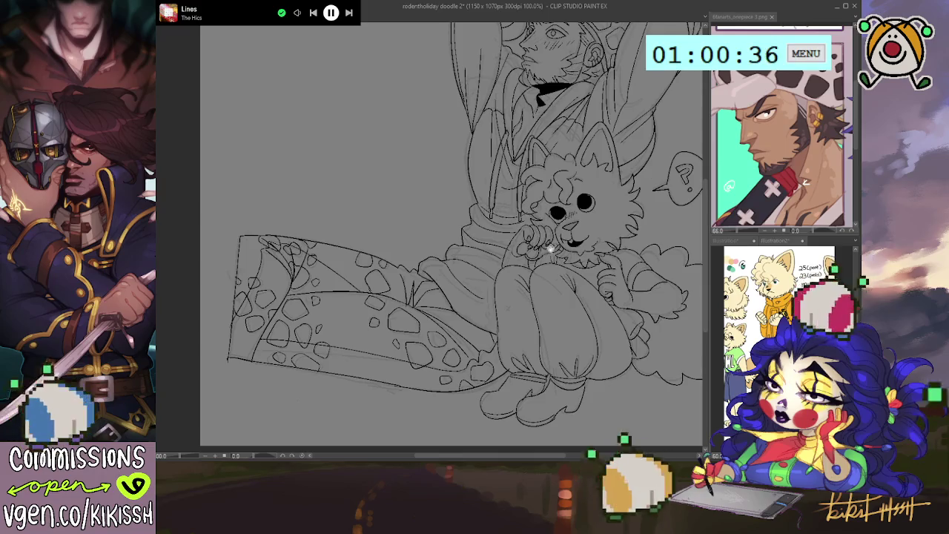
{"action": "left_click_drag", "start_coordinate": [531, 211], "coordinate": [528, 214]}
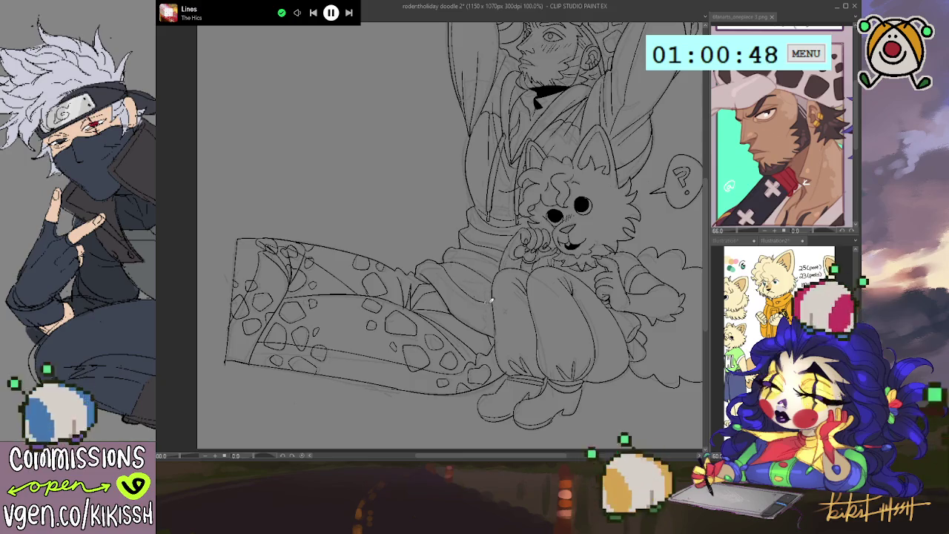
{"action": "left_click_drag", "start_coordinate": [480, 297], "coordinate": [439, 361]}
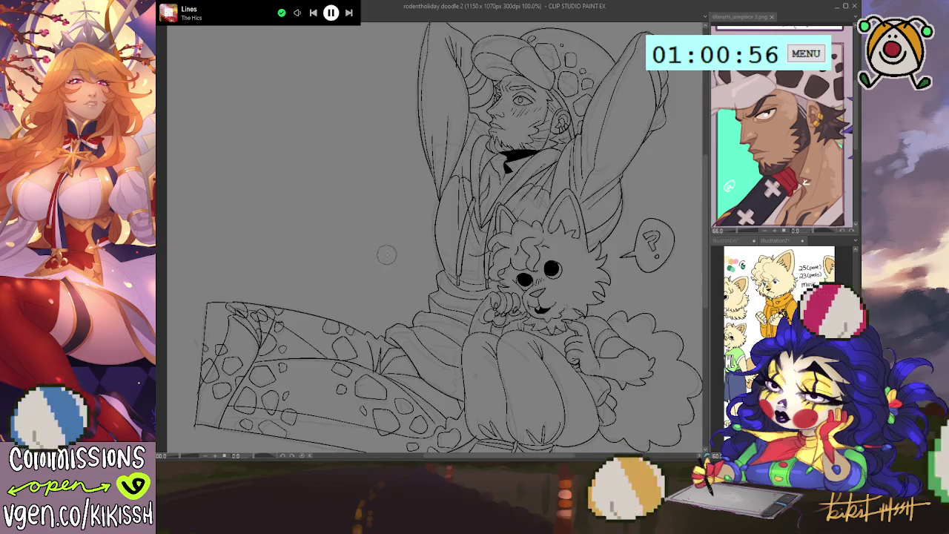
{"action": "mouse_move", "coordinate": [434, 266]}
{"action": "left_mouse_down"}
{"action": "mouse_move", "coordinate": [420, 229]}
{"action": "mouse_move", "coordinate": [377, 228]}
{"action": "left_mouse_up"}
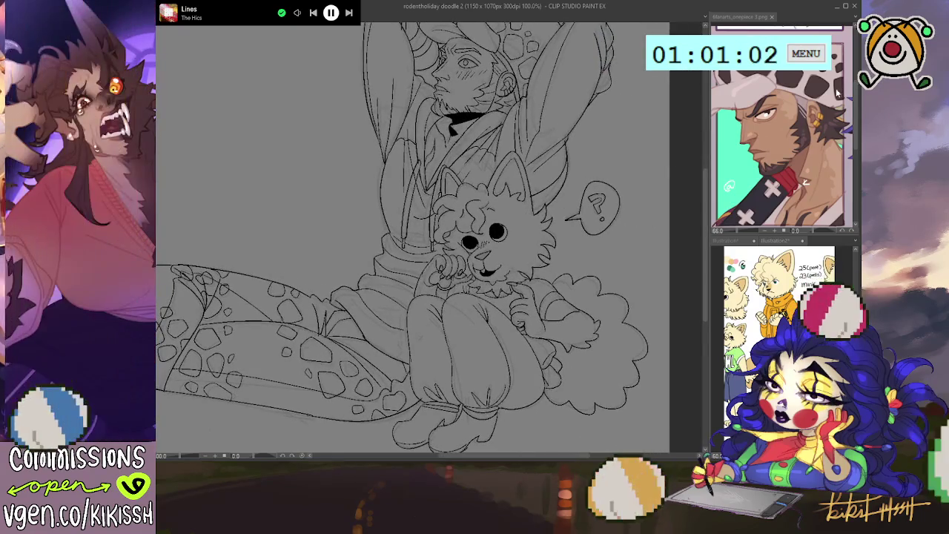
Step: Shift the '?' bubble down-right, then begin a red sketch curve beside the dog's curls
{"action": "left_click_drag", "start_coordinate": [570, 207], "coordinate": [565, 215]}
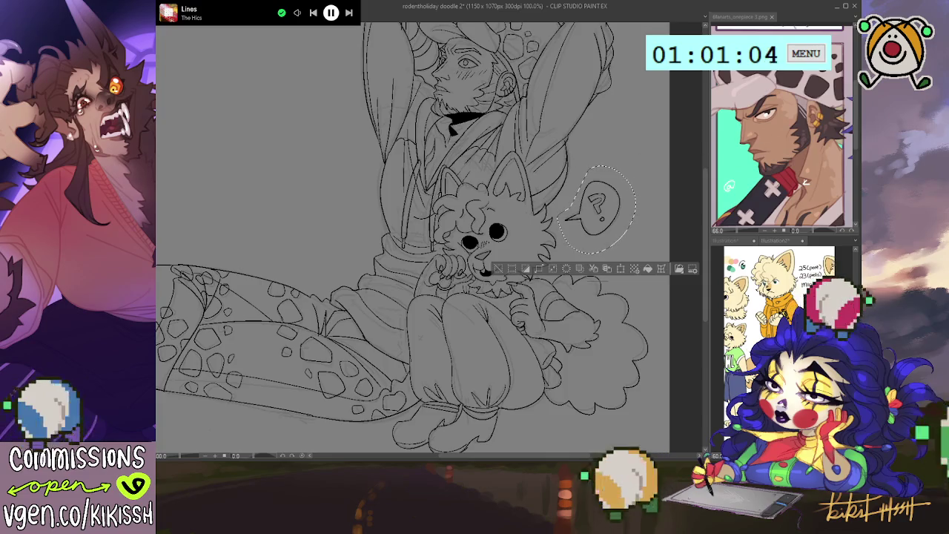
{"action": "left_click_drag", "start_coordinate": [649, 206], "coordinate": [656, 217]}
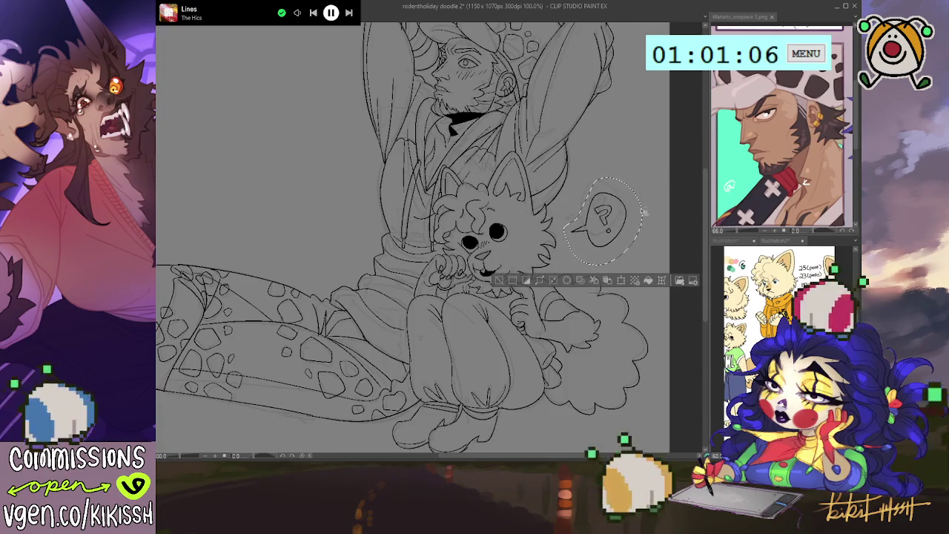
{"action": "key", "text": "ctrl+d"}
{"action": "mouse_move", "coordinate": [349, 282]}
{"action": "left_mouse_down"}
{"action": "mouse_move", "coordinate": [499, 327]}
{"action": "mouse_move", "coordinate": [496, 314]}
{"action": "left_mouse_up"}
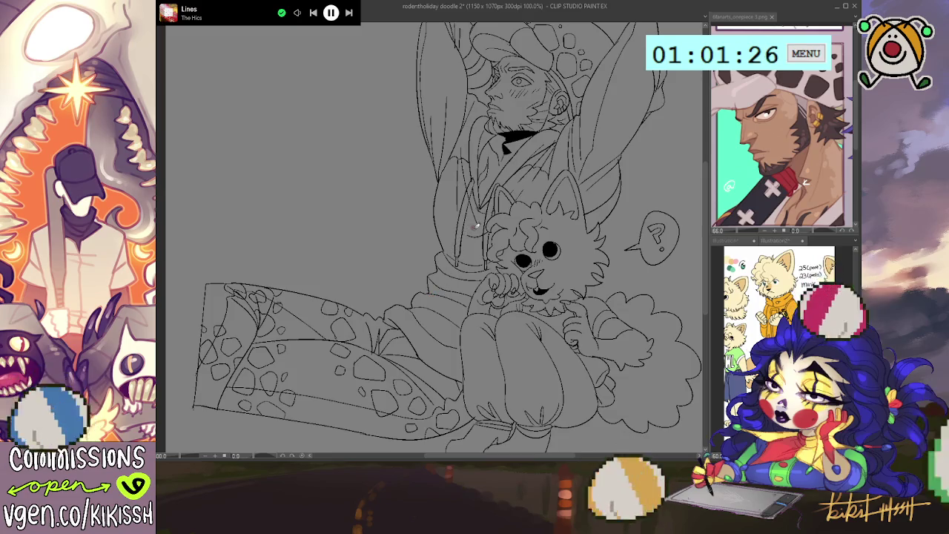
{"action": "mouse_move", "coordinate": [454, 246]}
{"action": "left_mouse_down"}
{"action": "mouse_move", "coordinate": [428, 278]}
{"action": "mouse_move", "coordinate": [423, 324]}
{"action": "mouse_move", "coordinate": [451, 325]}
{"action": "mouse_move", "coordinate": [470, 309]}
{"action": "left_mouse_up"}
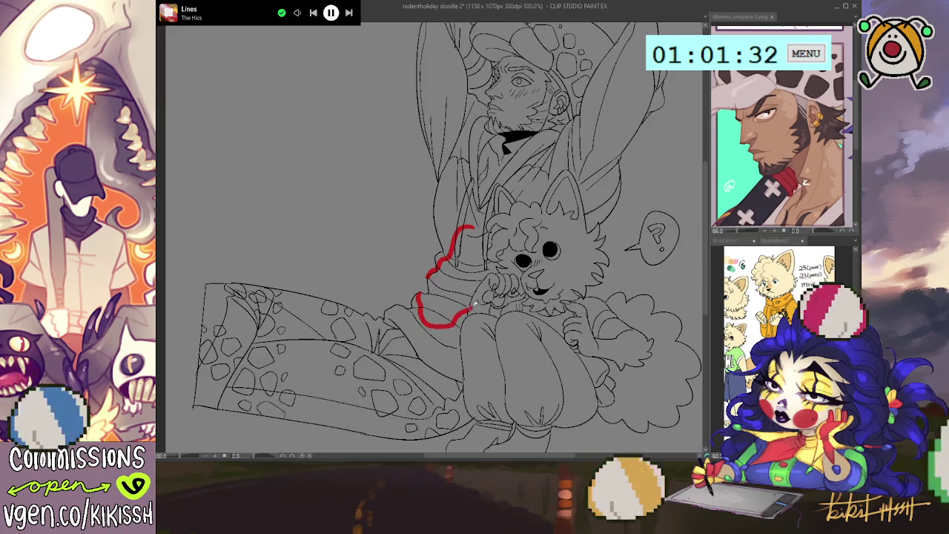
Step: Sketch a red curled hand gripping the dog's side, erasing its top, then select all
{"action": "mouse_move", "coordinate": [454, 236]}
{"action": "left_mouse_down"}
{"action": "mouse_move", "coordinate": [482, 236]}
{"action": "mouse_move", "coordinate": [485, 258]}
{"action": "left_mouse_up"}
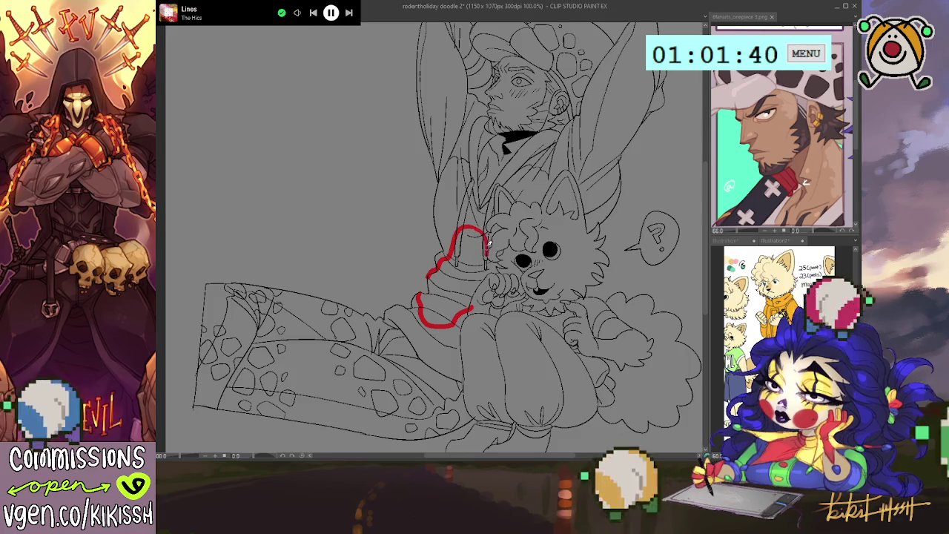
{"action": "mouse_move", "coordinate": [483, 231]}
{"action": "left_mouse_down"}
{"action": "mouse_move", "coordinate": [488, 259]}
{"action": "mouse_move", "coordinate": [473, 295]}
{"action": "left_mouse_up"}
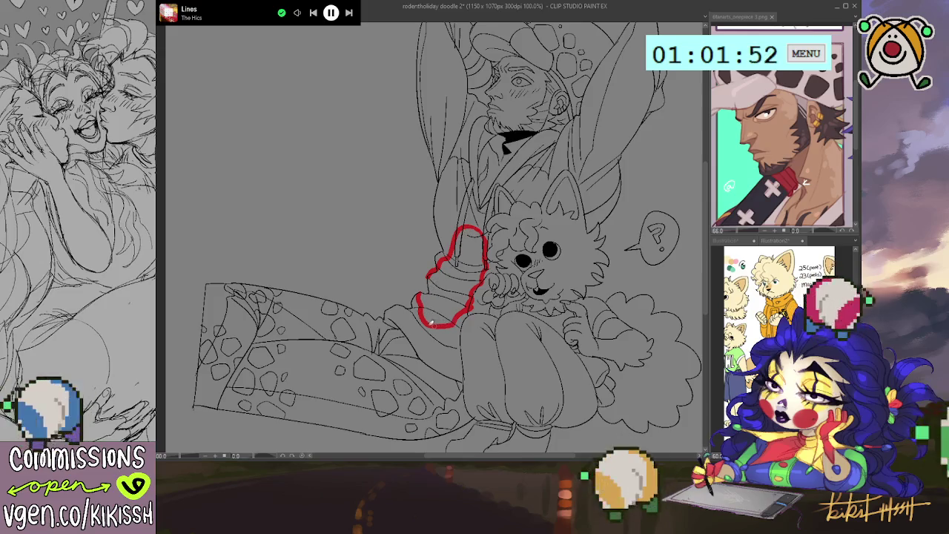
{"action": "mouse_move", "coordinate": [453, 256]}
{"action": "left_mouse_down"}
{"action": "mouse_move", "coordinate": [454, 238]}
{"action": "mouse_move", "coordinate": [478, 226]}
{"action": "mouse_move", "coordinate": [482, 267]}
{"action": "mouse_move", "coordinate": [450, 249]}
{"action": "mouse_move", "coordinate": [468, 213]}
{"action": "mouse_move", "coordinate": [488, 237]}
{"action": "mouse_move", "coordinate": [490, 273]}
{"action": "left_mouse_up"}
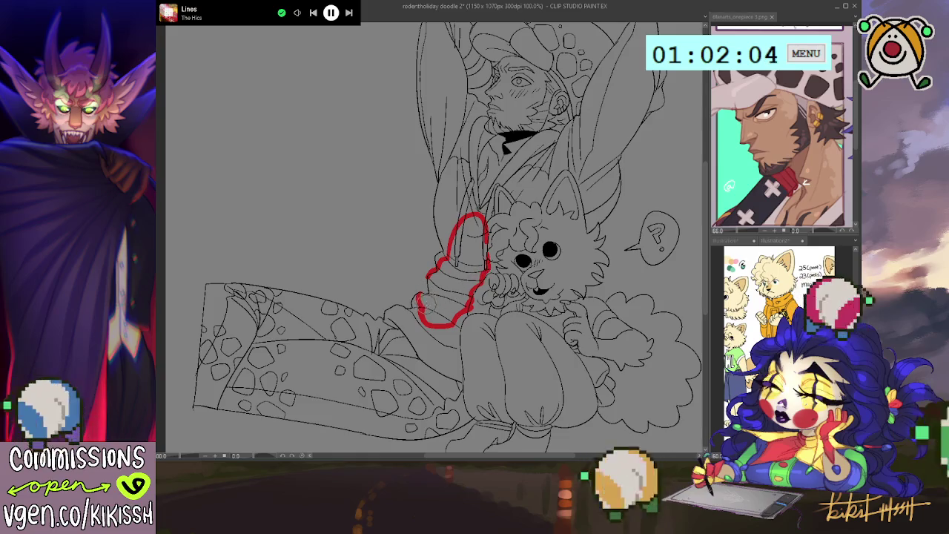
{"action": "left_click_drag", "start_coordinate": [552, 238], "coordinate": [560, 230]}
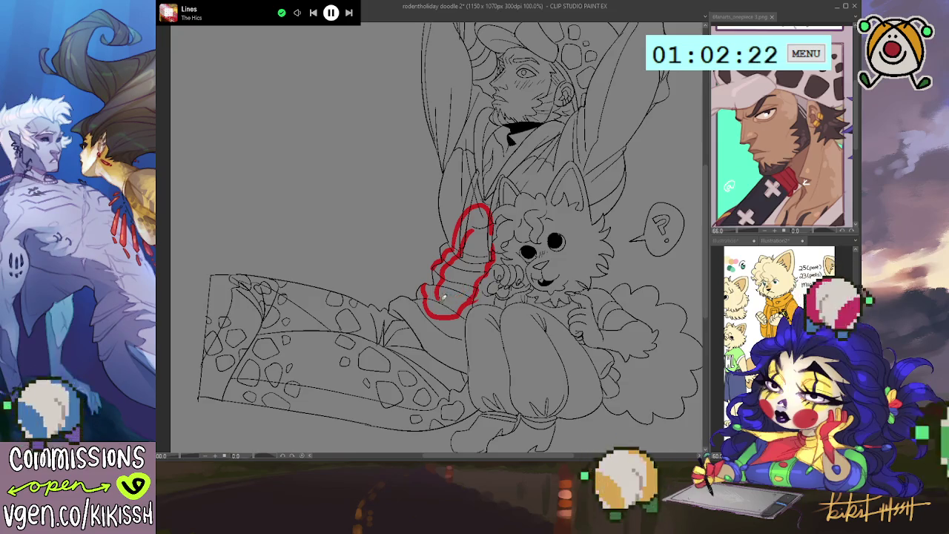
{"action": "mouse_move", "coordinate": [455, 300]}
{"action": "left_mouse_down"}
{"action": "mouse_move", "coordinate": [449, 290]}
{"action": "mouse_move", "coordinate": [468, 277]}
{"action": "left_mouse_up"}
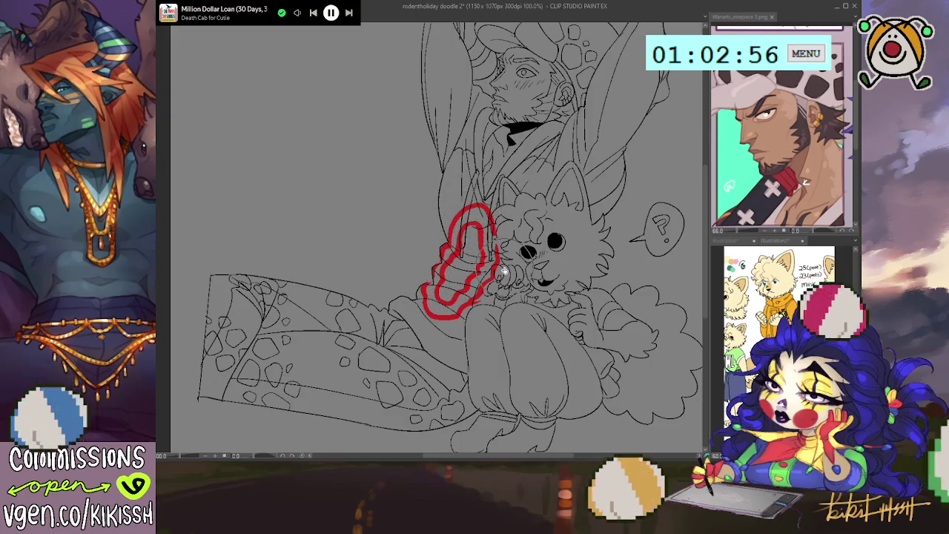
{"action": "key", "text": "ctrl+a"}
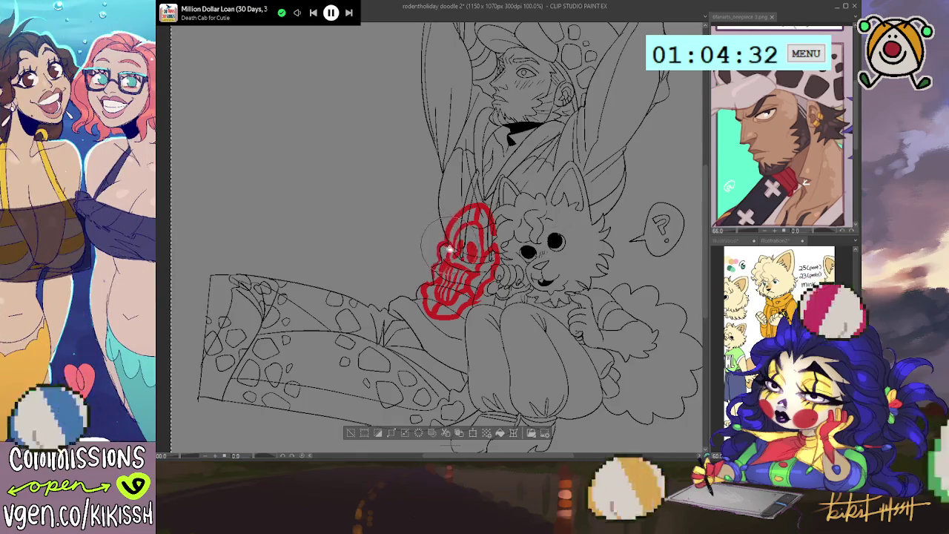
Step: Redraw the red head sketch's left, right and upper-left outlines
{"action": "left_click_drag", "start_coordinate": [448, 215], "coordinate": [436, 264]}
{"action": "left_click_drag", "start_coordinate": [496, 222], "coordinate": [500, 265]}
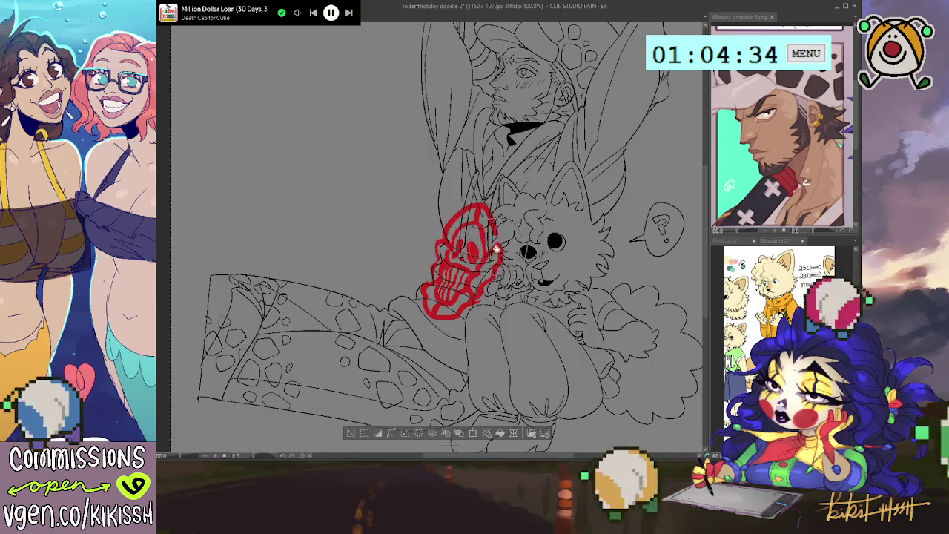
{"action": "left_click_drag", "start_coordinate": [460, 222], "coordinate": [442, 244]}
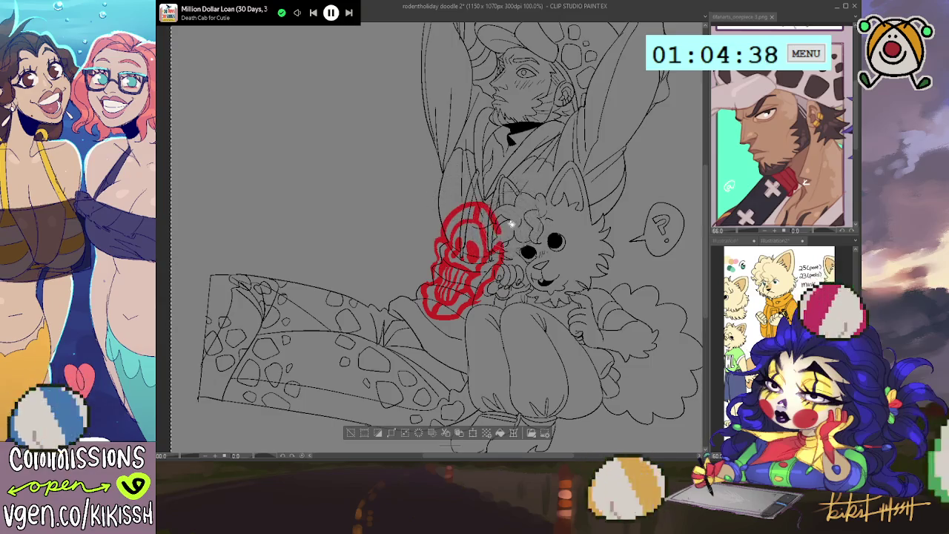
{"action": "left_click_drag", "start_coordinate": [489, 211], "coordinate": [508, 256]}
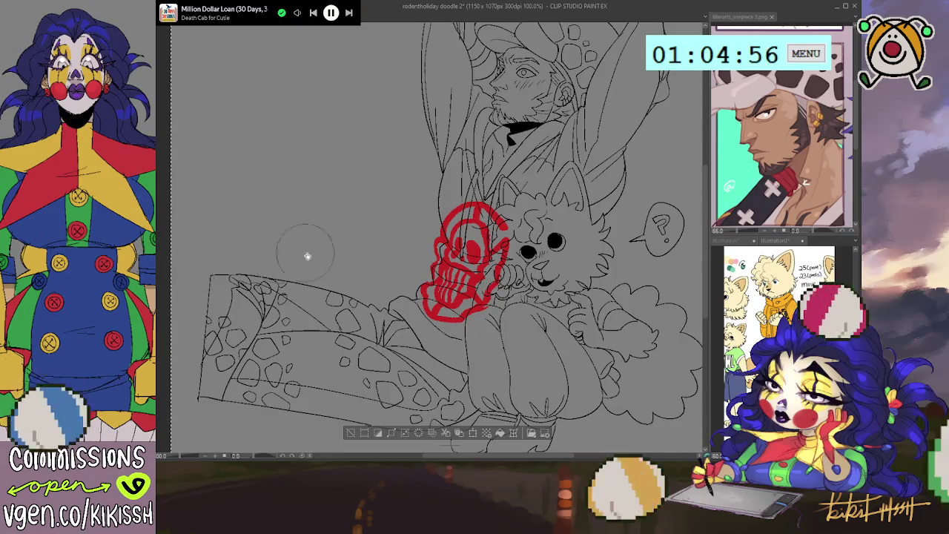
Step: Zoom in, add a bottom-left stroke, and briefly preview the sketch in black before restoring red
{"action": "scroll", "coordinate": [392, 248], "scroll_direction": "up", "scroll_amount": 1}
{"action": "scroll", "coordinate": [392, 248], "scroll_direction": "up", "scroll_amount": 1}
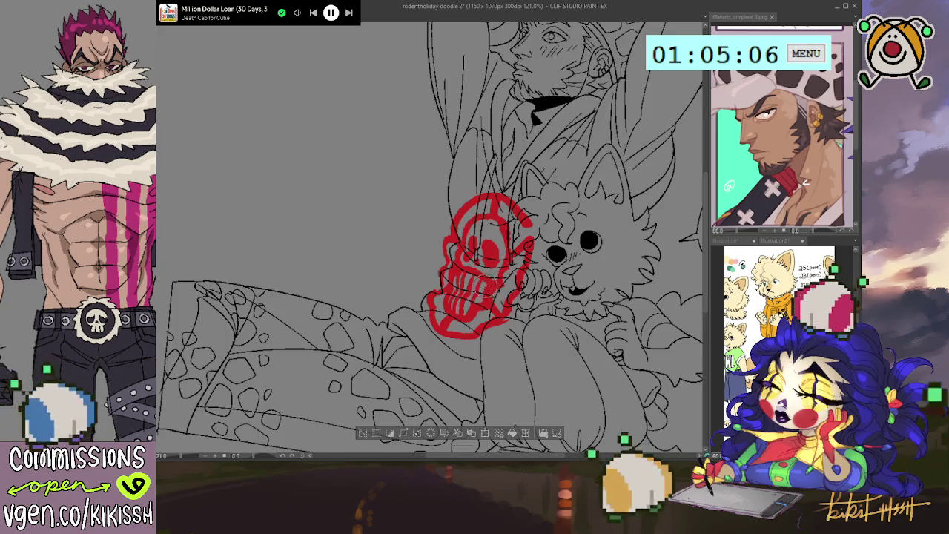
{"action": "left_click_drag", "start_coordinate": [453, 315], "coordinate": [460, 326]}
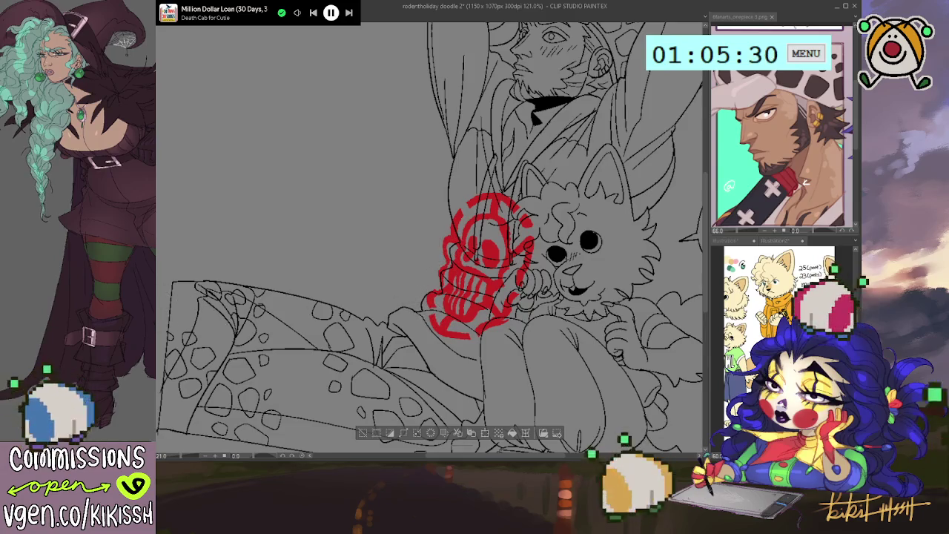
{"action": "key", "text": "ctrl+e"}
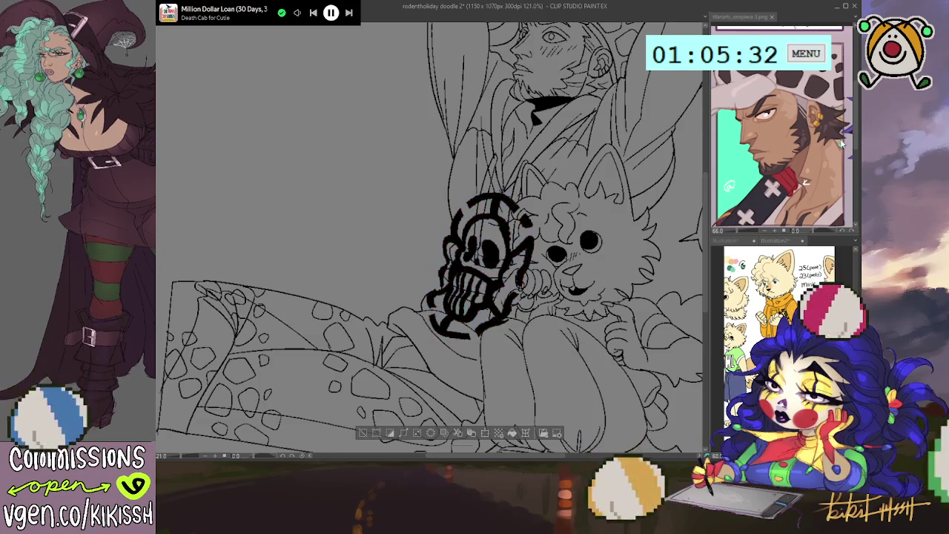
{"action": "key", "text": "ctrl+z"}
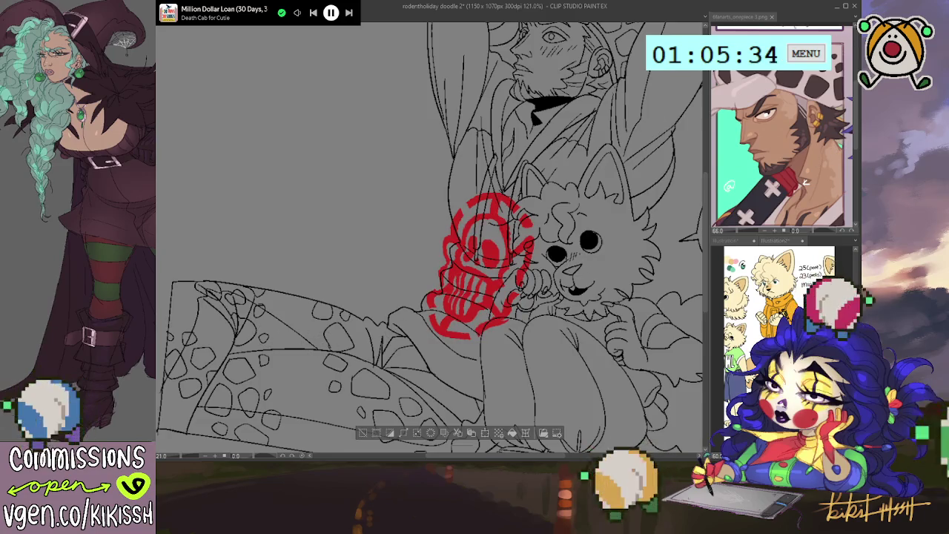
Step: Fade the red skull sketch to low opacity, frame the dog's head, and save
{"action": "key", "text": "ctrl+z"}
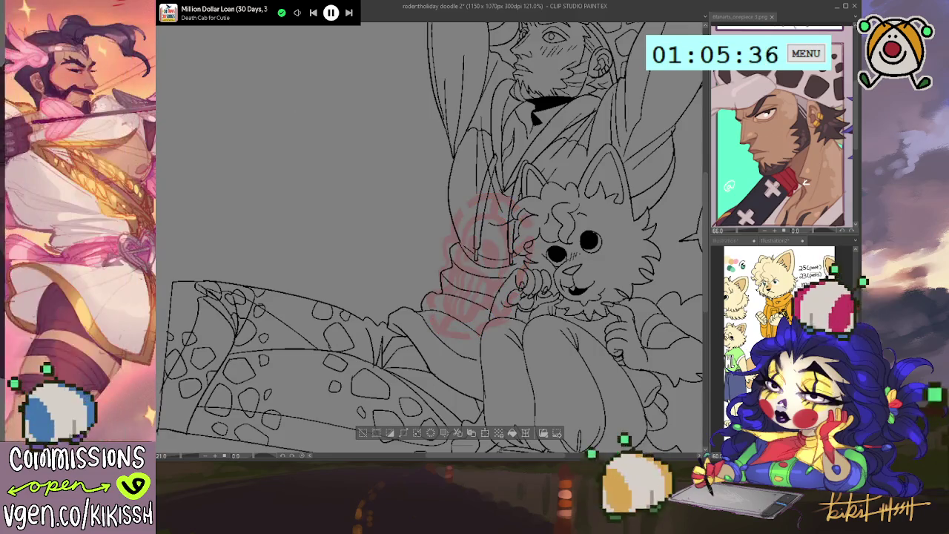
{"action": "scroll", "coordinate": [569, 167], "scroll_direction": "up", "scroll_amount": 1}
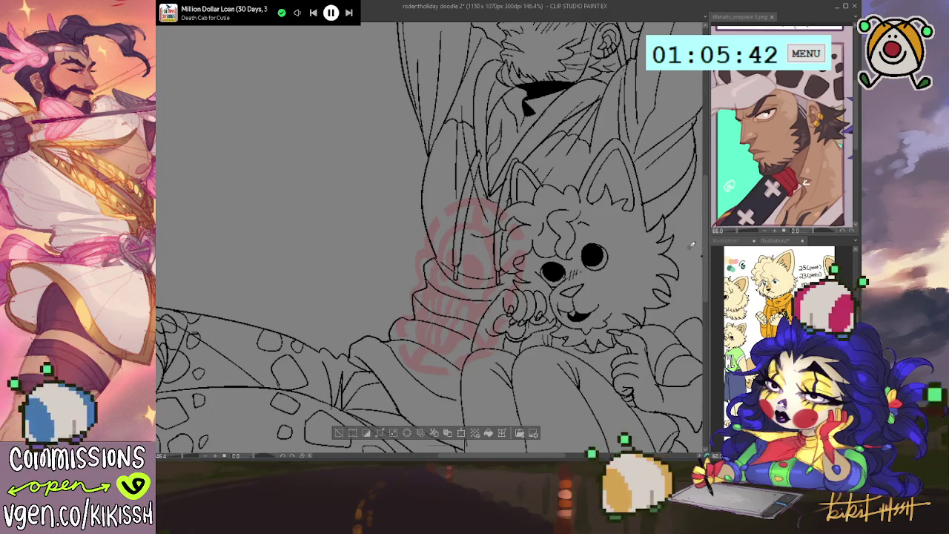
{"action": "left_click_drag", "start_coordinate": [676, 298], "coordinate": [624, 292]}
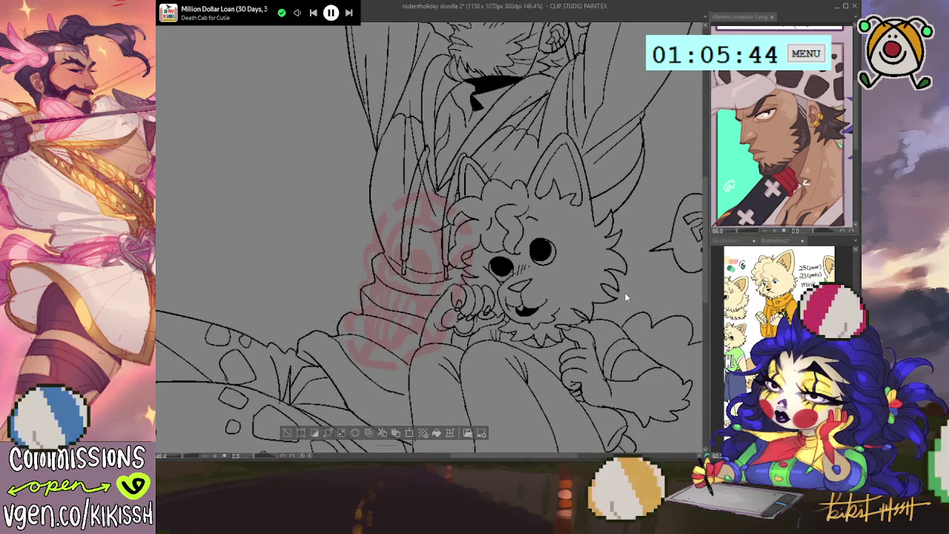
{"action": "key", "text": "ctrl+s"}
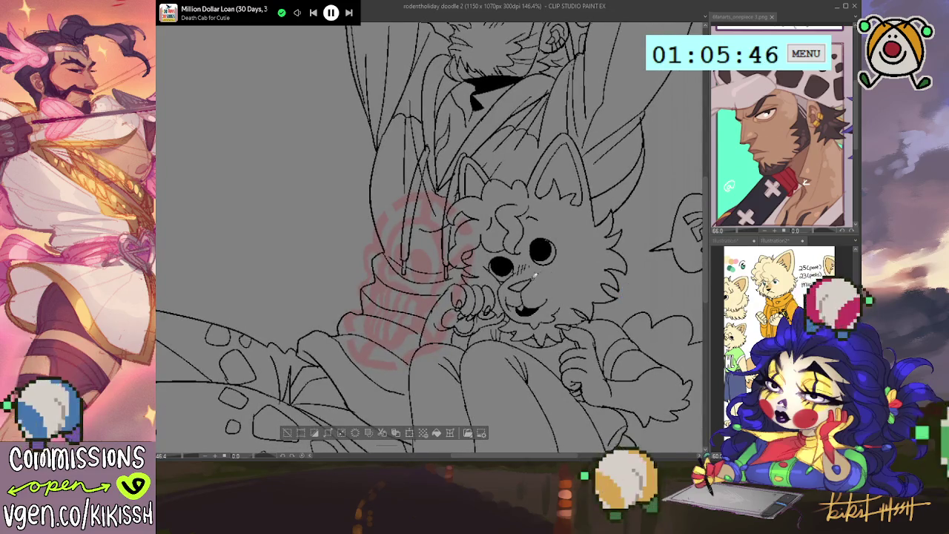
{"action": "left_click_drag", "start_coordinate": [534, 275], "coordinate": [590, 255]}
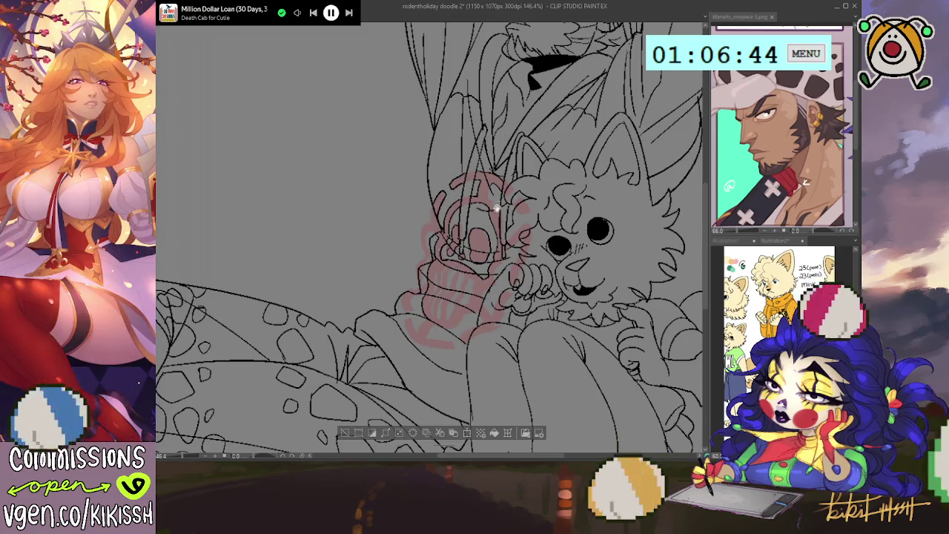
Step: Ink a final short stroke over the hatching left of the dog's head
{"action": "scroll", "coordinate": [445, 238], "scroll_direction": "down", "scroll_amount": 2}
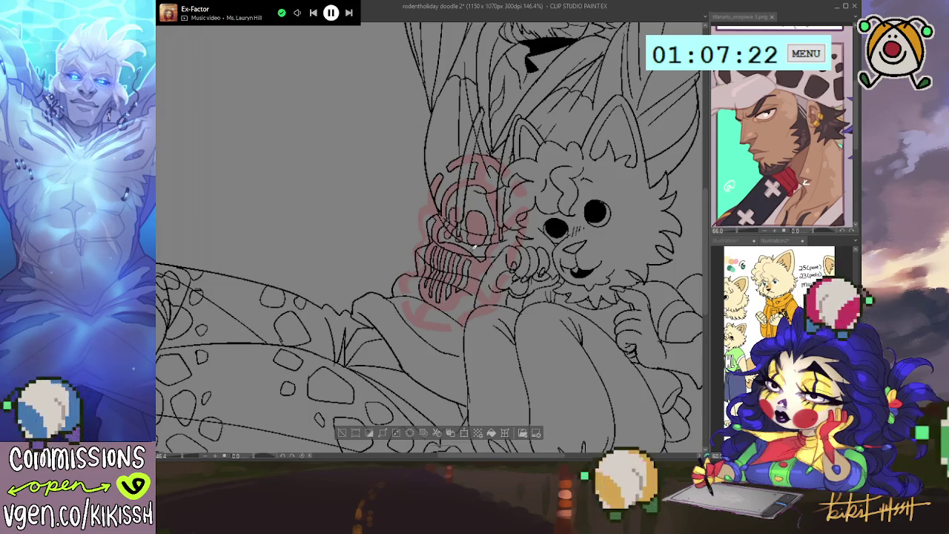
{"action": "scroll", "coordinate": [475, 244], "scroll_direction": "down", "scroll_amount": 1}
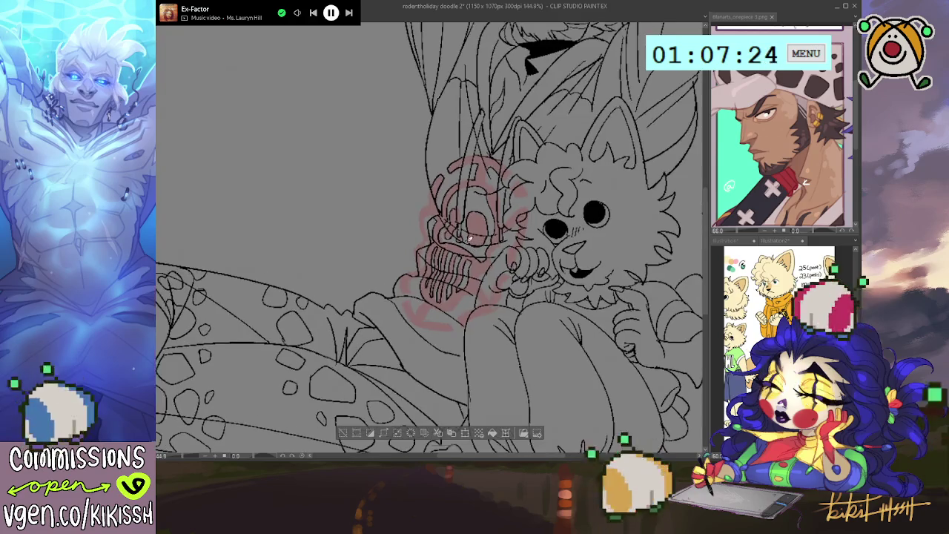
{"action": "scroll", "coordinate": [513, 240], "scroll_direction": "up", "scroll_amount": 1}
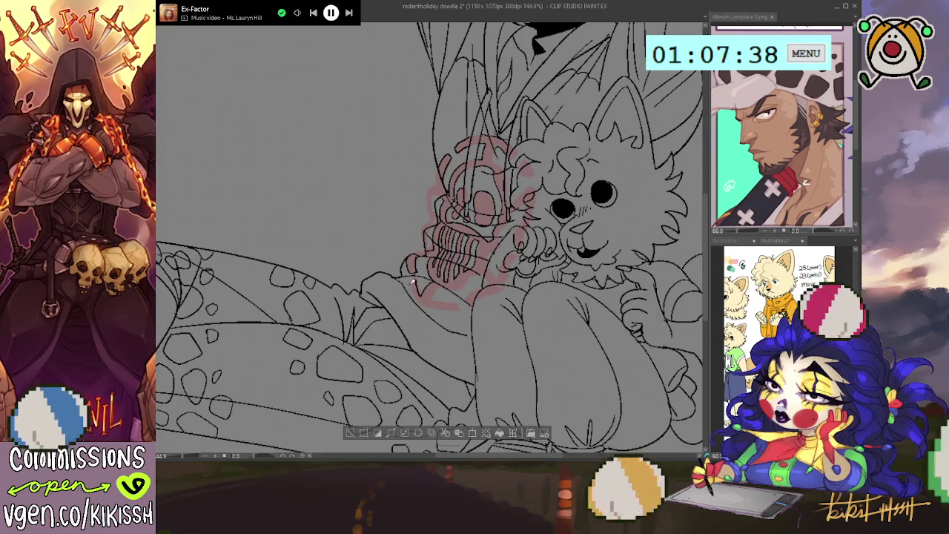
{"action": "mouse_move", "coordinate": [423, 300]}
{"action": "left_mouse_down"}
{"action": "mouse_move", "coordinate": [461, 307]}
{"action": "mouse_move", "coordinate": [435, 294]}
{"action": "mouse_move", "coordinate": [472, 278]}
{"action": "left_mouse_up"}
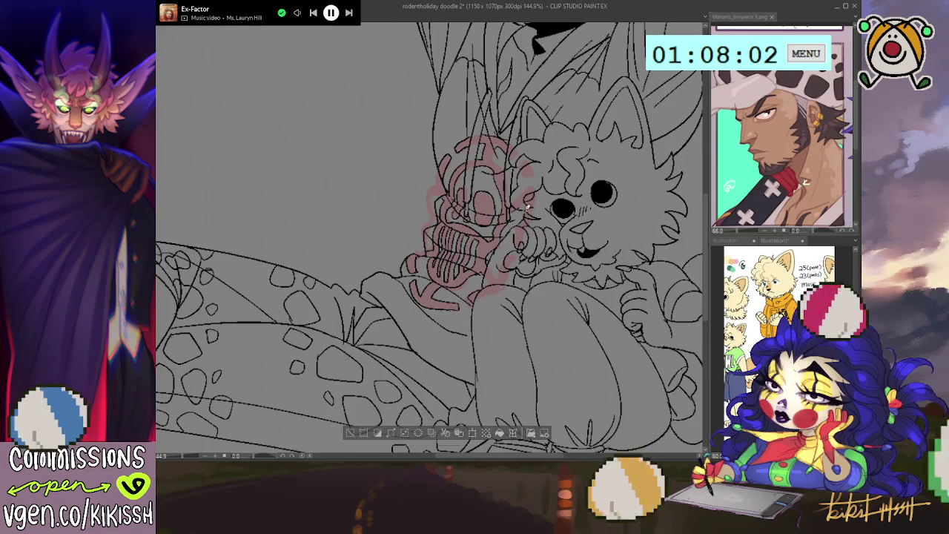
Step: Zoom out to the whole drawing, straighten the view, deselect, and save with Ctrl+S
{"action": "scroll", "coordinate": [518, 205], "scroll_direction": "up", "scroll_amount": 1}
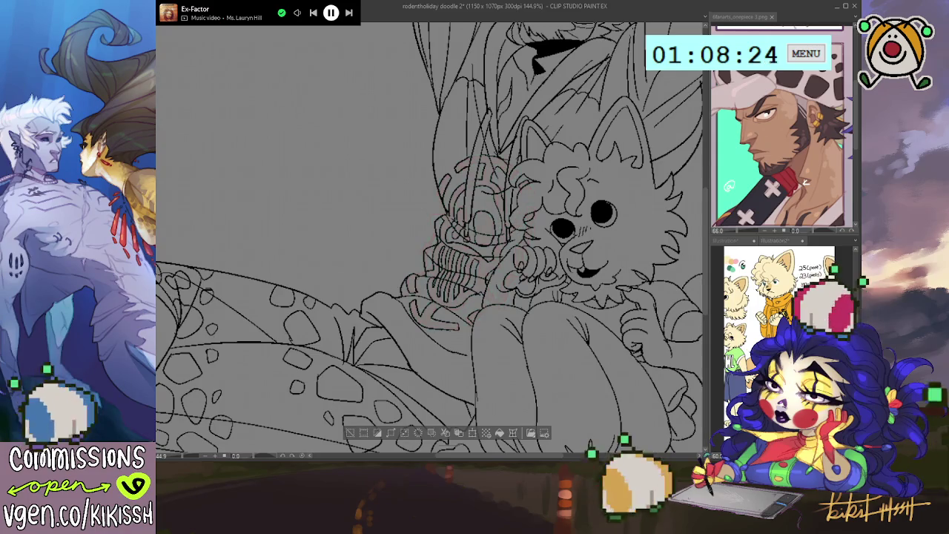
{"action": "scroll", "coordinate": [385, 290], "scroll_direction": "down", "scroll_amount": 1}
{"action": "scroll", "coordinate": [385, 290], "scroll_direction": "down", "scroll_amount": 1}
{"action": "scroll", "coordinate": [385, 290], "scroll_direction": "down", "scroll_amount": 1}
{"action": "left_click_drag", "start_coordinate": [385, 290], "coordinate": [401, 296]}
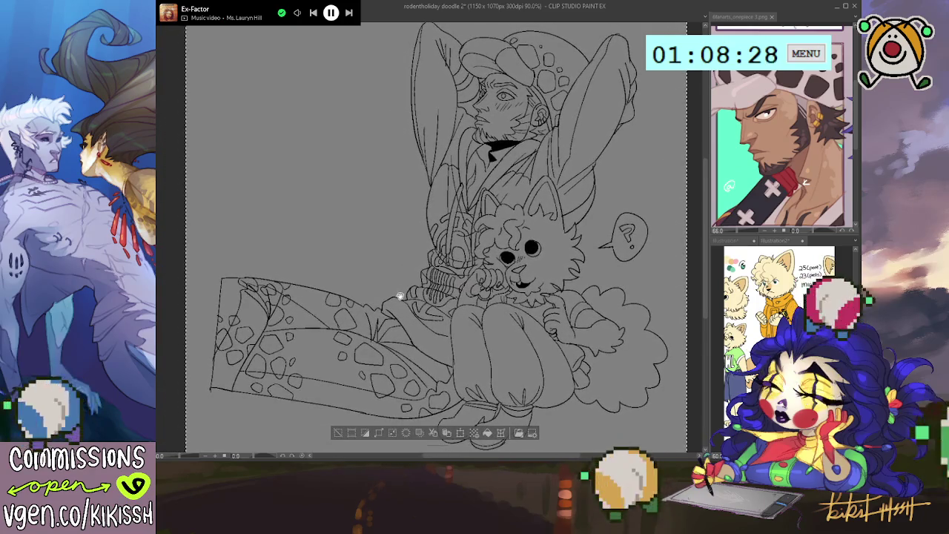
{"action": "left_click_drag", "start_coordinate": [400, 295], "coordinate": [402, 287]}
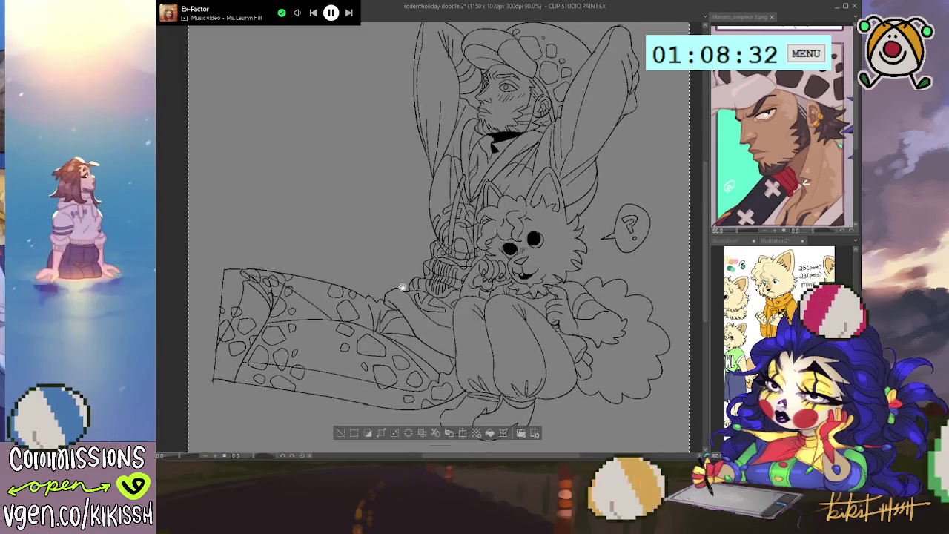
{"action": "left_click_drag", "start_coordinate": [402, 287], "coordinate": [407, 273]}
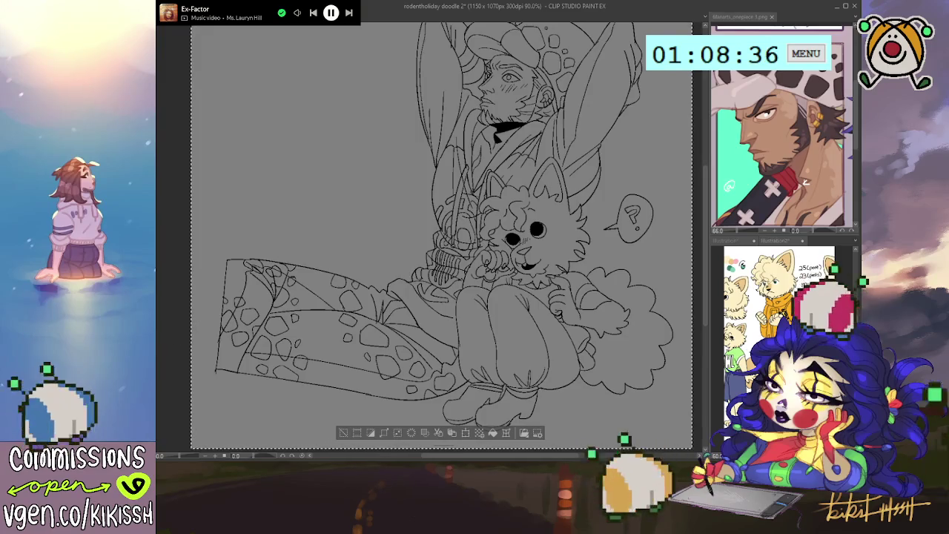
{"action": "key", "text": "ctrl+d"}
{"action": "key", "text": "ctrl+s"}
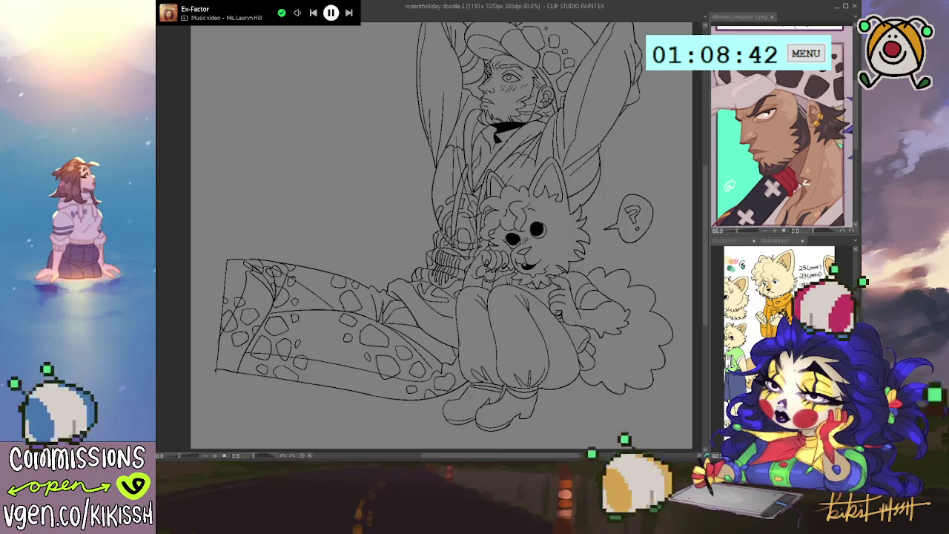
{"action": "key", "text": "ctrl+e"}
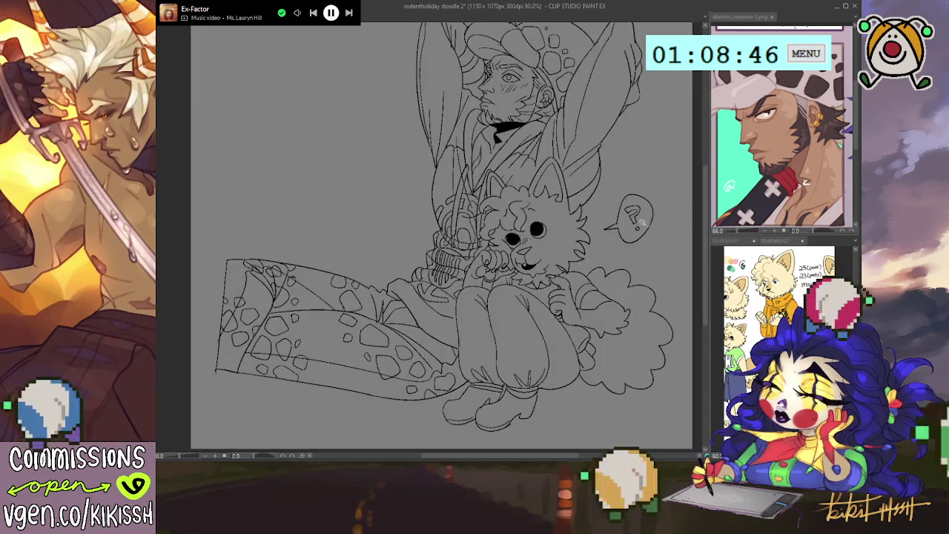
Step: Frame the lower half of the drawing and clear the existing selection
{"action": "scroll", "coordinate": [566, 282], "scroll_direction": "up", "scroll_amount": 3}
{"action": "scroll", "coordinate": [566, 275], "scroll_direction": "down", "scroll_amount": 1}
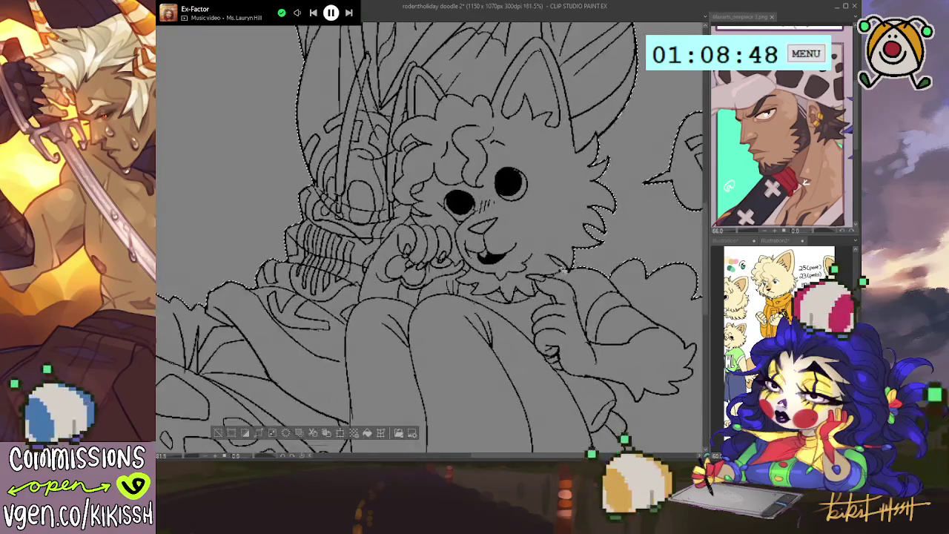
{"action": "scroll", "coordinate": [579, 276], "scroll_direction": "down", "scroll_amount": 1}
{"action": "key", "text": "ctrl+d"}
{"action": "left_click_drag", "start_coordinate": [575, 277], "coordinate": [579, 200]}
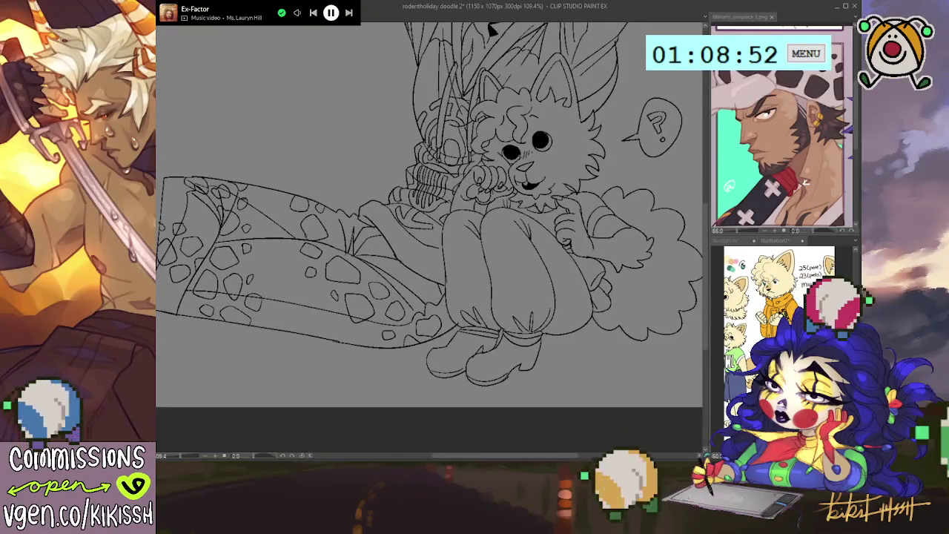
{"action": "key", "text": "ctrl+z"}
{"action": "scroll", "coordinate": [586, 185], "scroll_direction": "up", "scroll_amount": 2}
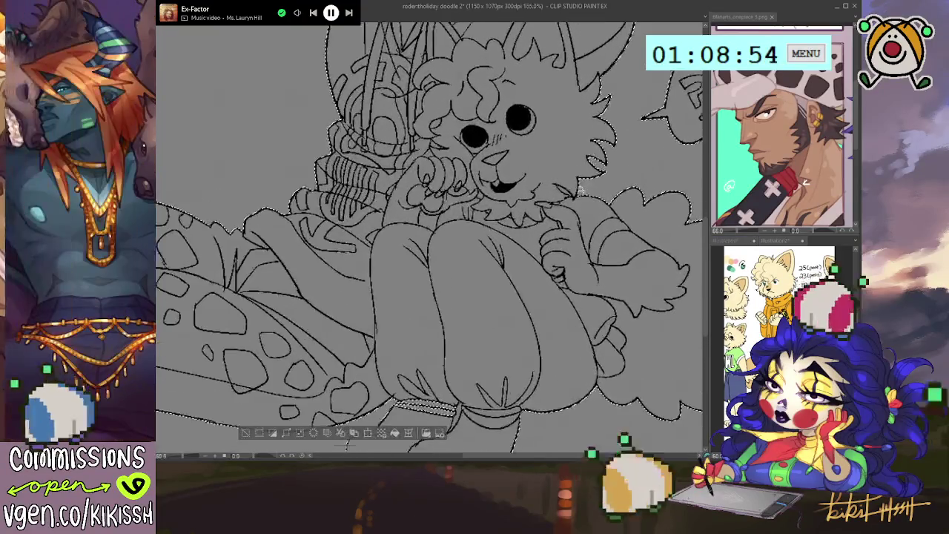
{"action": "left_click_drag", "start_coordinate": [536, 269], "coordinate": [599, 188]}
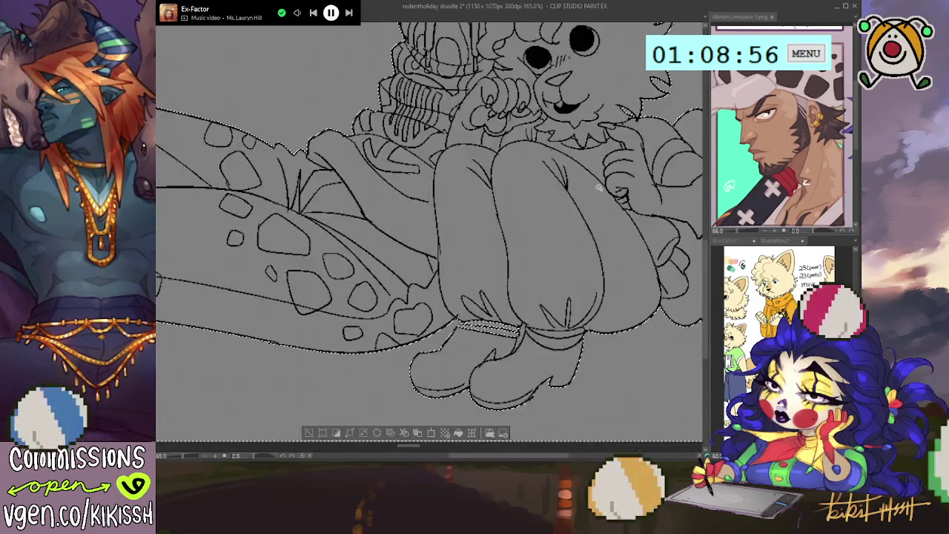
{"action": "key", "text": "ctrl+d"}
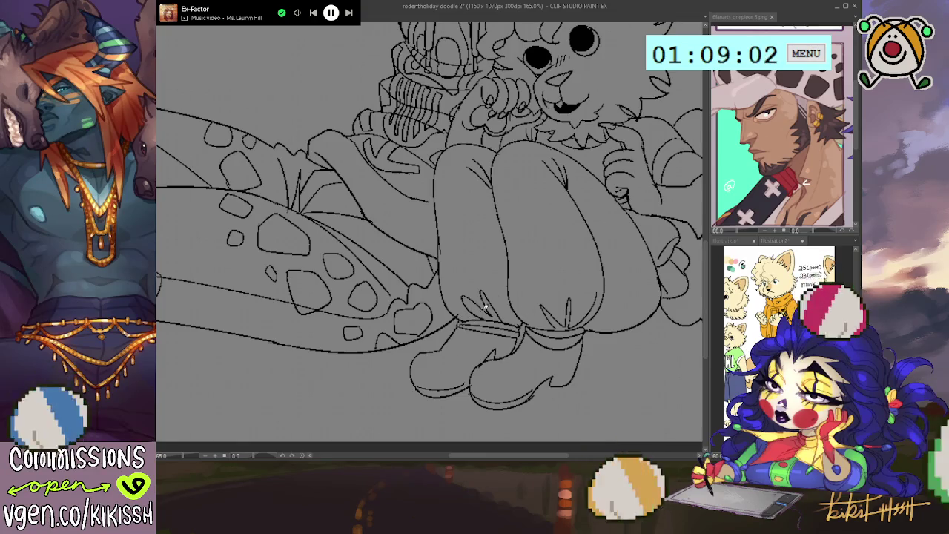
Step: Auto-select the empty background around the man and dog, then zoom in
{"action": "left_click", "coordinate": [521, 340]}
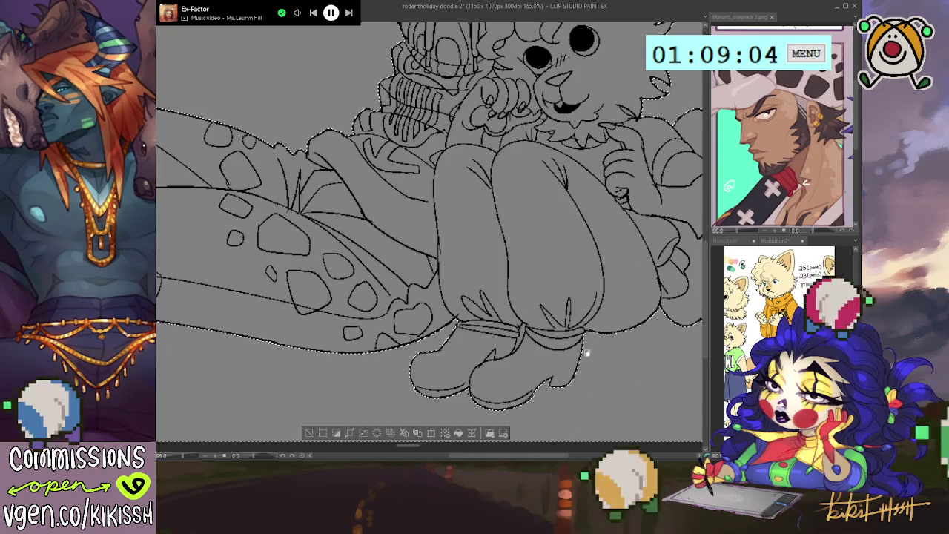
{"action": "key", "text": "ctrl+minus"}
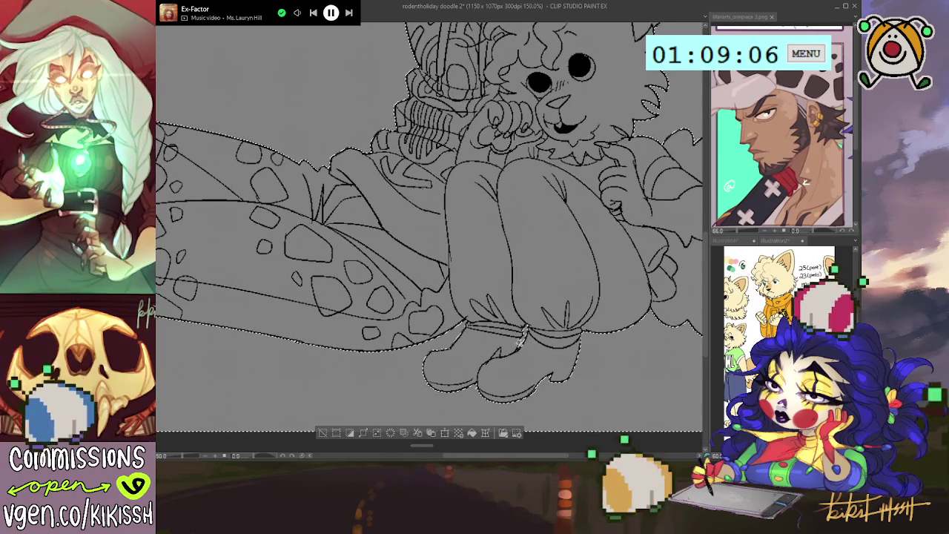
{"action": "scroll", "coordinate": [500, 352], "scroll_direction": "up", "scroll_amount": 2}
{"action": "scroll", "coordinate": [474, 326], "scroll_direction": "up", "scroll_amount": 2}
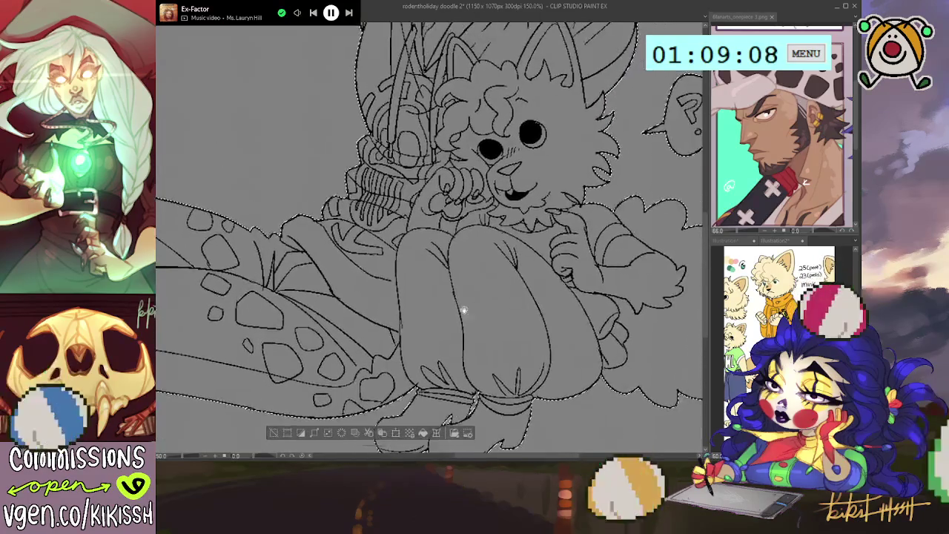
{"action": "scroll", "coordinate": [460, 311], "scroll_direction": "up", "scroll_amount": 2}
{"action": "scroll", "coordinate": [452, 326], "scroll_direction": "up", "scroll_amount": 3}
{"action": "scroll", "coordinate": [453, 326], "scroll_direction": "up", "scroll_amount": 3}
{"action": "scroll", "coordinate": [483, 314], "scroll_direction": "up", "scroll_amount": 1}
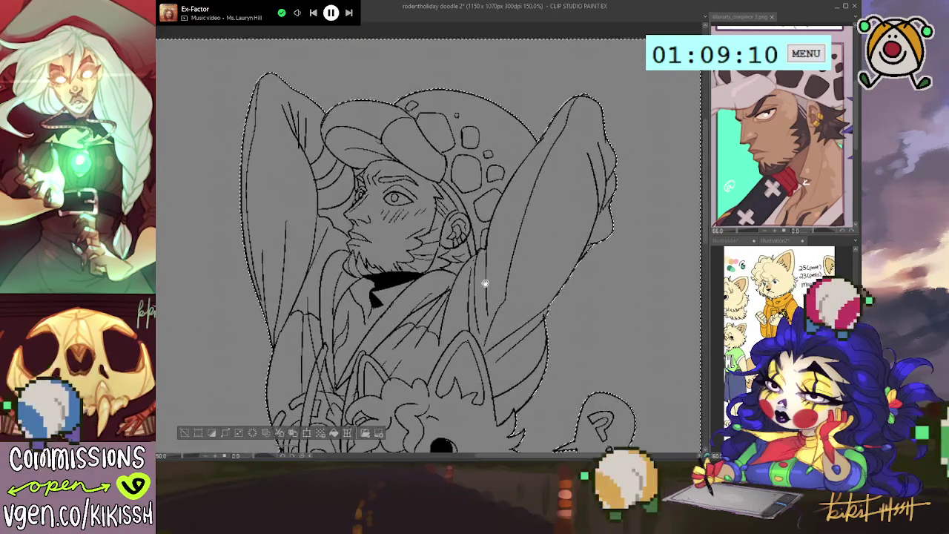
Step: Check the selection edges around the trousers, then invert the selection onto the figures
{"action": "scroll", "coordinate": [487, 282], "scroll_direction": "left", "scroll_amount": 1}
{"action": "scroll", "coordinate": [445, 237], "scroll_direction": "left", "scroll_amount": 1}
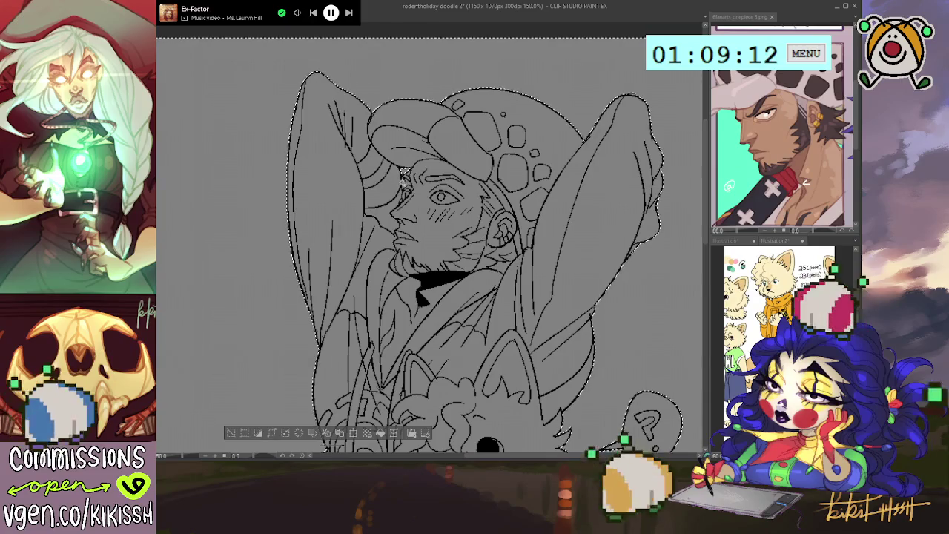
{"action": "scroll", "coordinate": [408, 246], "scroll_direction": "left", "scroll_amount": 1}
{"action": "scroll", "coordinate": [422, 246], "scroll_direction": "left", "scroll_amount": 1}
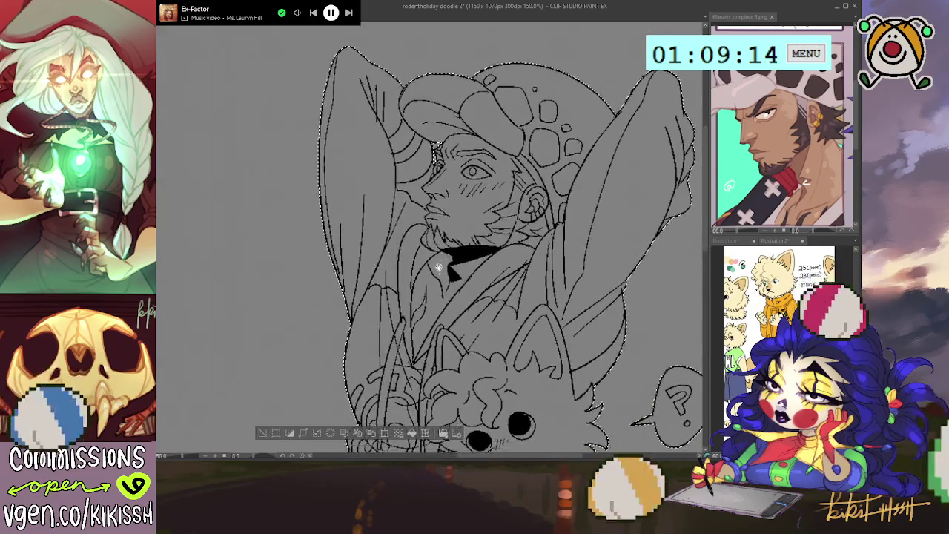
{"action": "scroll", "coordinate": [445, 245], "scroll_direction": "down", "scroll_amount": 1}
{"action": "scroll", "coordinate": [470, 245], "scroll_direction": "down", "scroll_amount": 1}
{"action": "scroll", "coordinate": [470, 245], "scroll_direction": "down", "scroll_amount": 1}
{"action": "scroll", "coordinate": [470, 245], "scroll_direction": "left", "scroll_amount": 1}
{"action": "scroll", "coordinate": [462, 260], "scroll_direction": "down", "scroll_amount": 1}
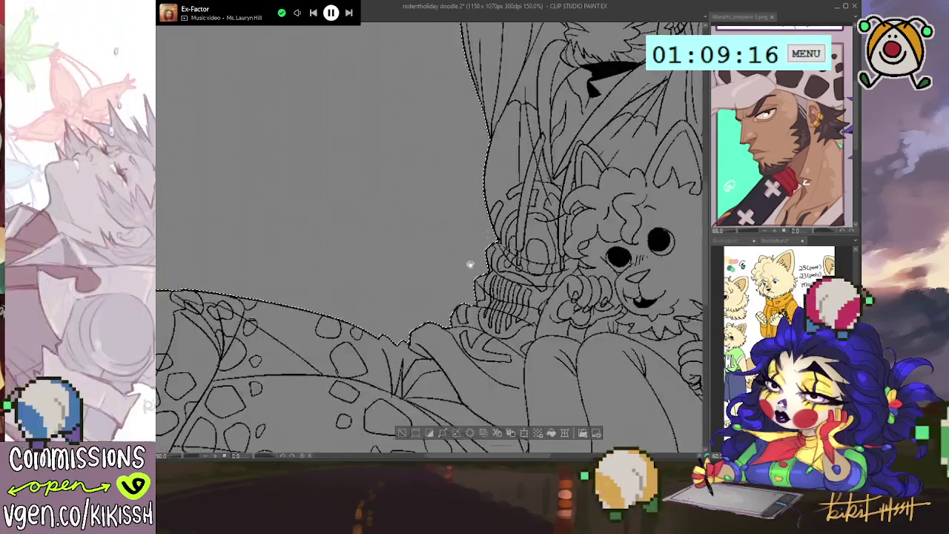
{"action": "scroll", "coordinate": [470, 265], "scroll_direction": "down", "scroll_amount": 1}
{"action": "scroll", "coordinate": [470, 271], "scroll_direction": "left", "scroll_amount": 1}
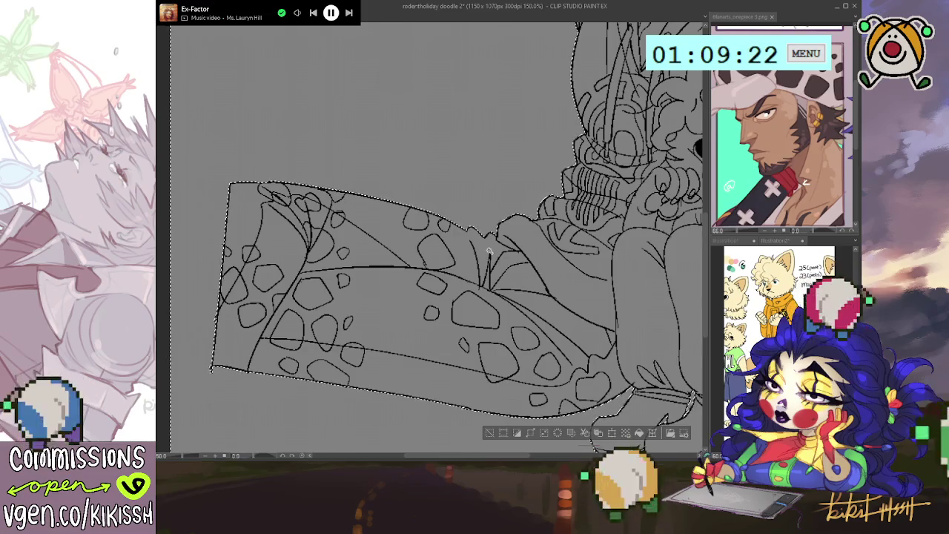
{"action": "mouse_move", "coordinate": [487, 259]}
{"action": "left_mouse_down"}
{"action": "mouse_move", "coordinate": [458, 291]}
{"action": "mouse_move", "coordinate": [416, 245]}
{"action": "mouse_move", "coordinate": [435, 231]}
{"action": "left_mouse_up"}
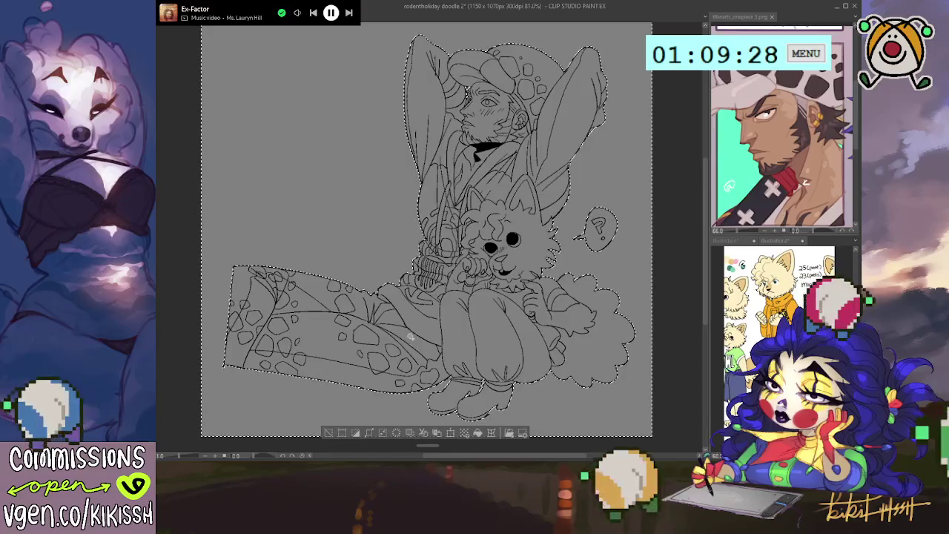
{"action": "left_click", "coordinate": [357, 435]}
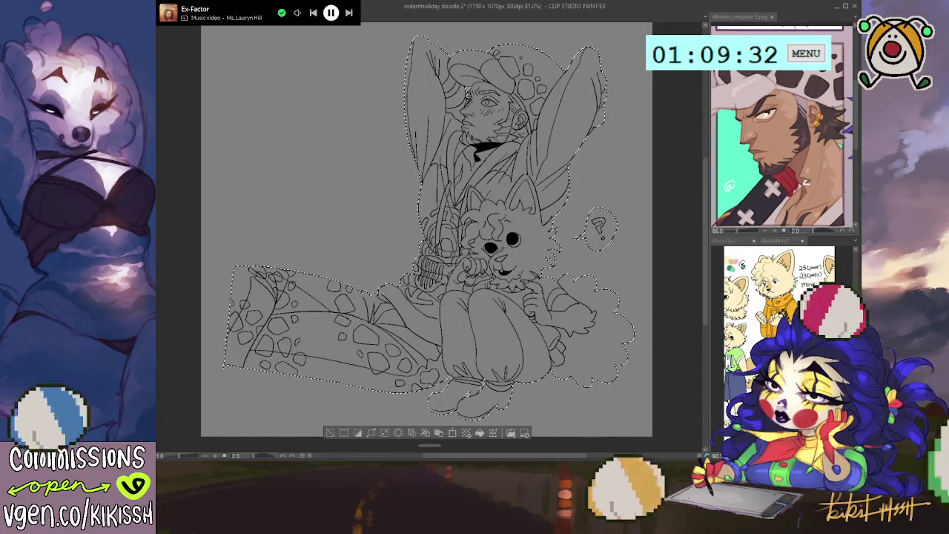
Step: Fill the selected silhouette with light grey using Alt+Backspace, deselect, and reposition the view
{"action": "key", "text": "alt+BackSpace"}
{"action": "key", "text": "ctrl+d"}
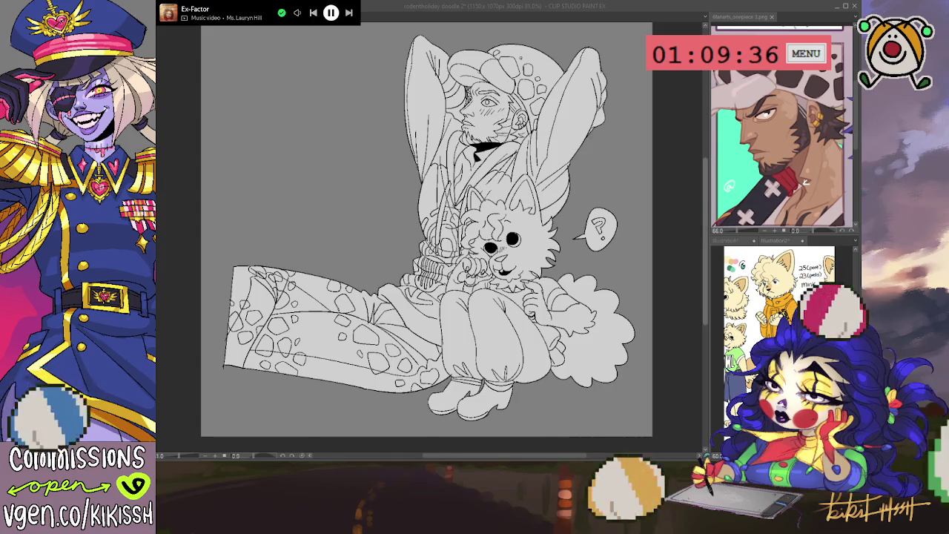
{"action": "left_click", "coordinate": [704, 196]}
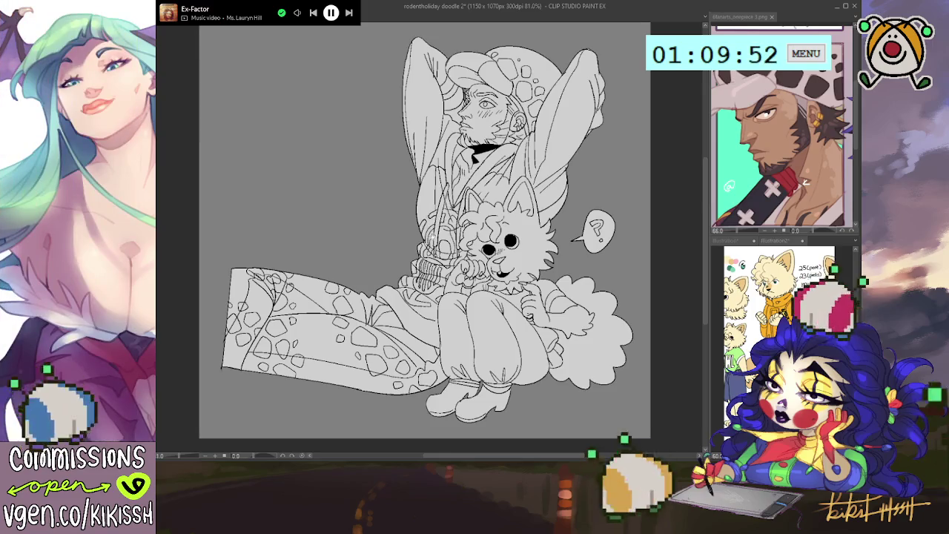
{"action": "left_click_drag", "start_coordinate": [415, 223], "coordinate": [424, 222]}
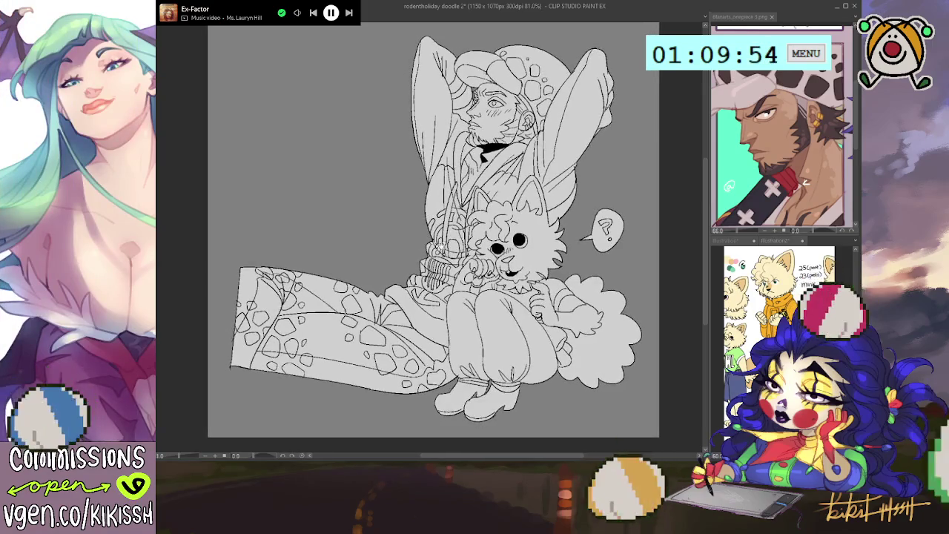
{"action": "scroll", "coordinate": [471, 245], "scroll_direction": "up", "scroll_amount": 1}
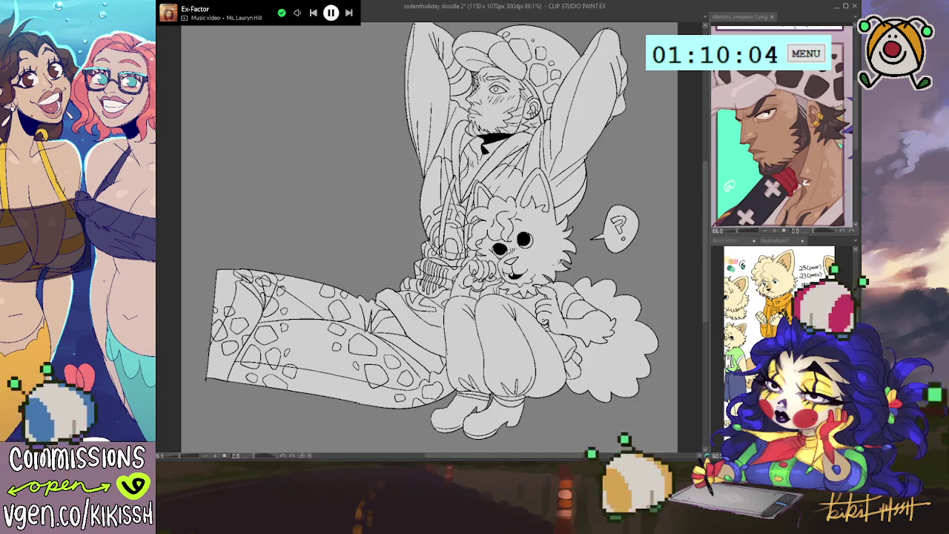
{"action": "left_click_drag", "start_coordinate": [544, 217], "coordinate": [545, 227]}
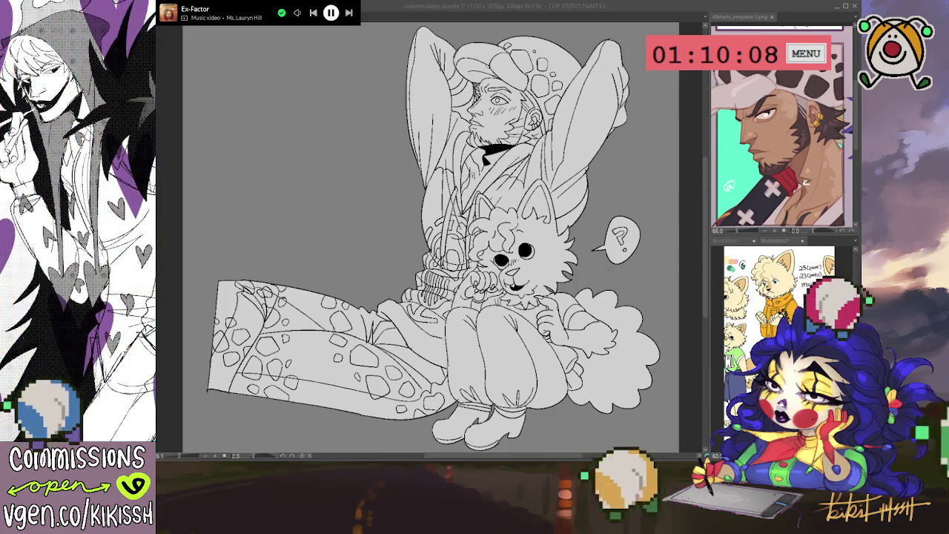
{"action": "key", "text": "alt+Tab"}
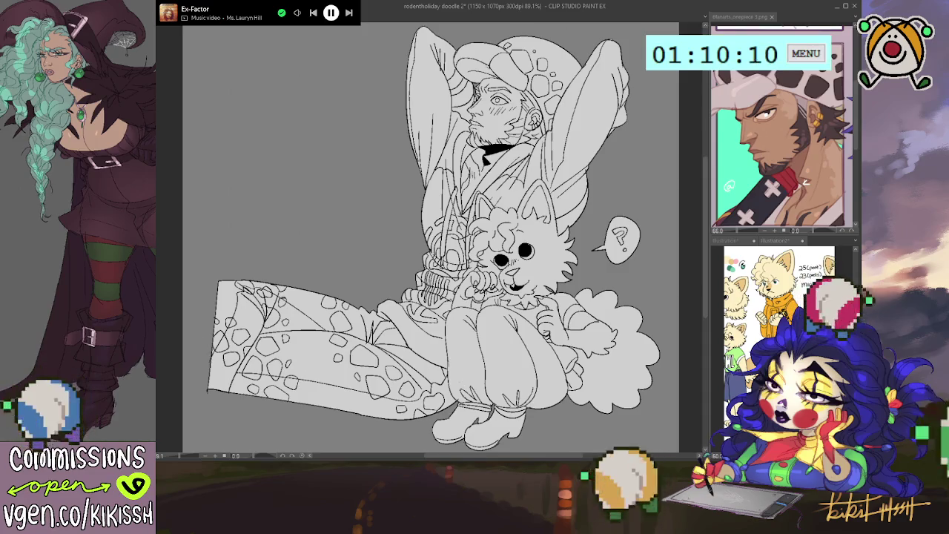
{"action": "key", "text": "ctrl+equal"}
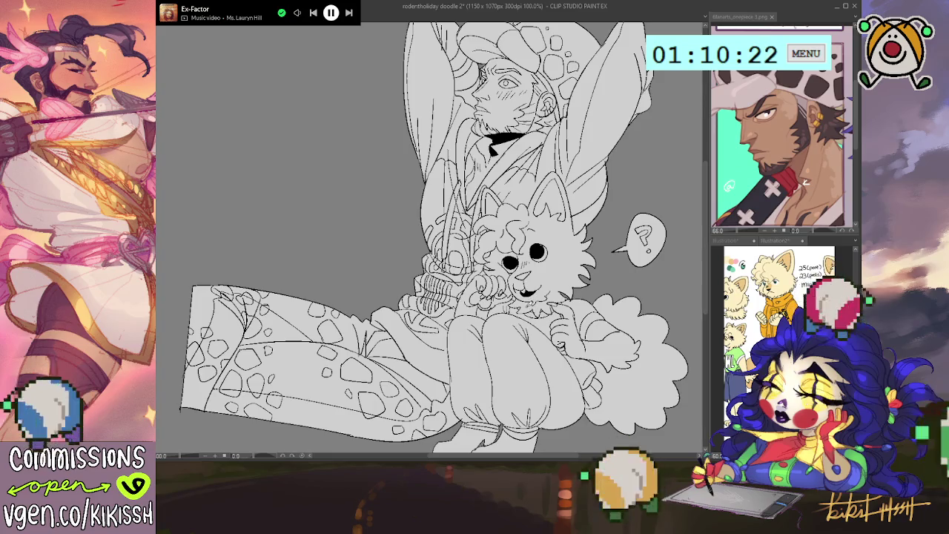
{"action": "key", "text": "ctrl+minus"}
{"action": "left_click_drag", "start_coordinate": [438, 238], "coordinate": [440, 243]}
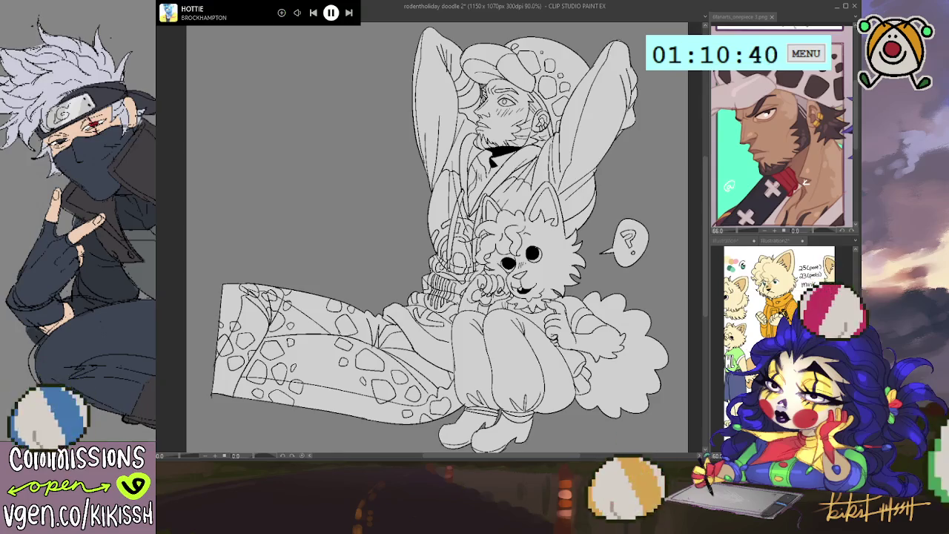
Step: Skip six tracks in the Spotify mini player until Kink's 'The Universe In Her Eyes' plays
{"action": "left_click", "coordinate": [348, 14]}
{"action": "left_click", "coordinate": [348, 13]}
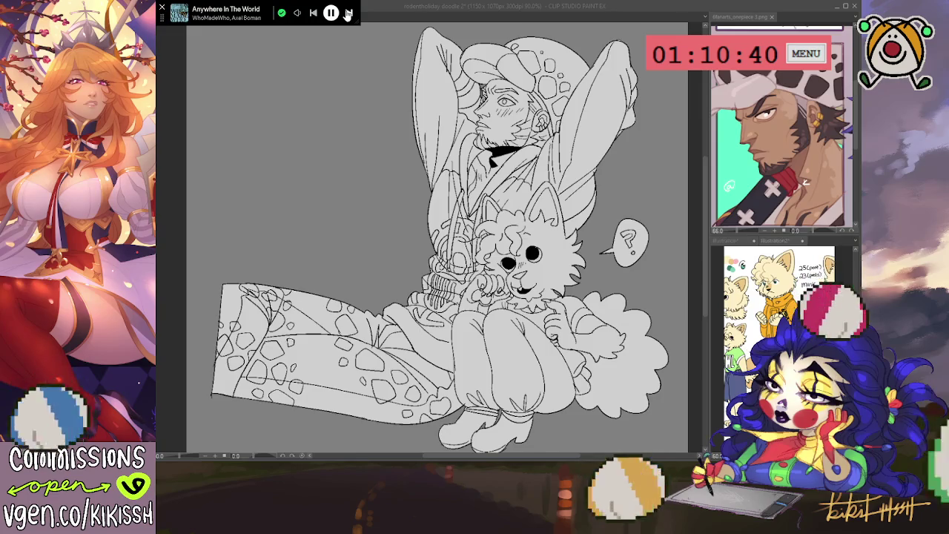
{"action": "left_click", "coordinate": [347, 13]}
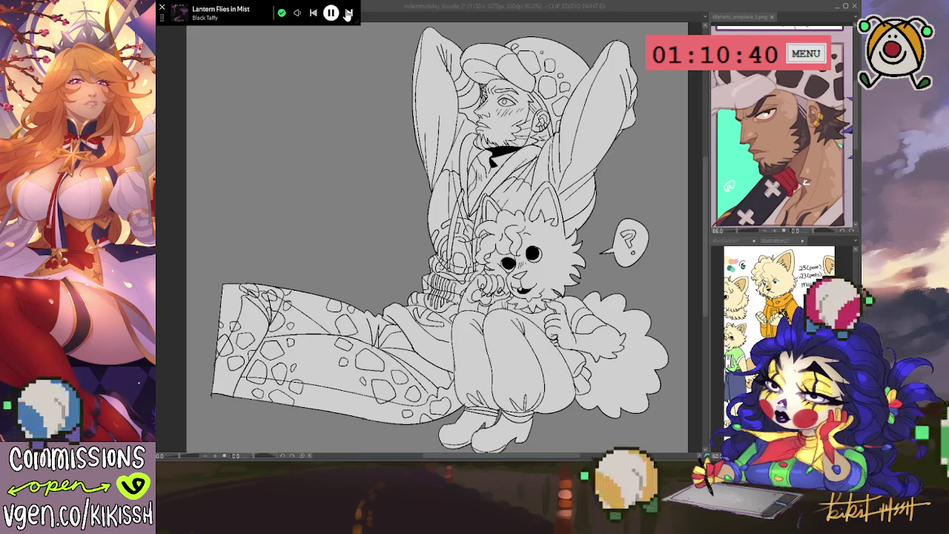
{"action": "left_click", "coordinate": [347, 14]}
{"action": "left_click", "coordinate": [347, 14]}
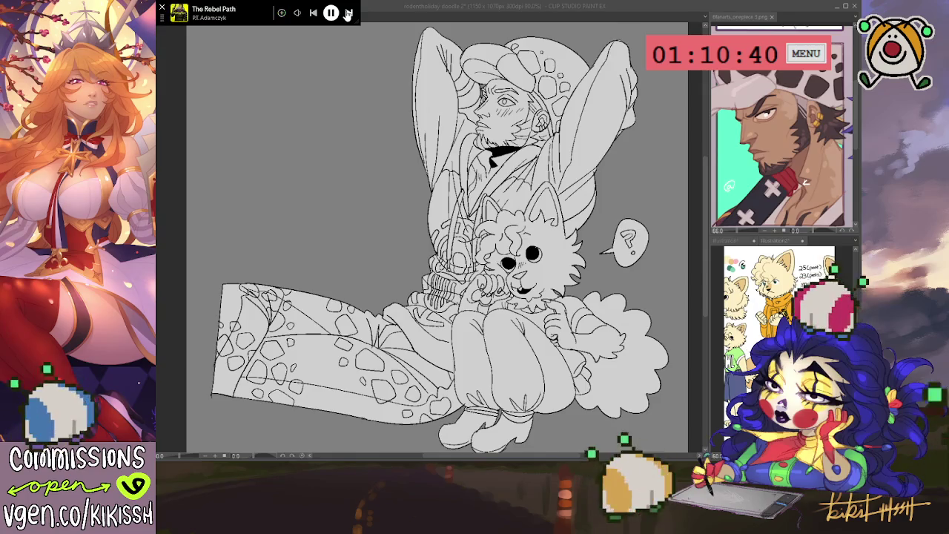
{"action": "left_click", "coordinate": [348, 13]}
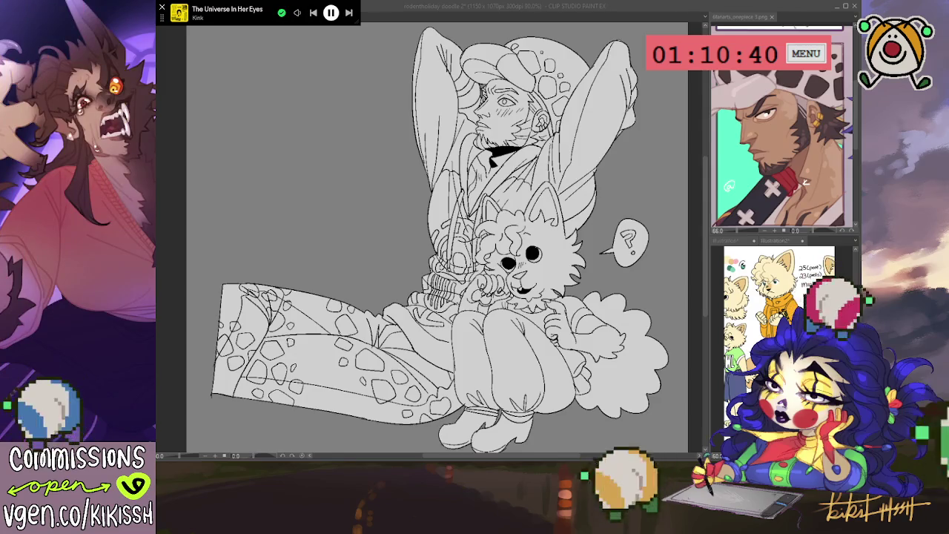
{"action": "scroll", "coordinate": [626, 365], "scroll_direction": "up", "scroll_amount": 3}
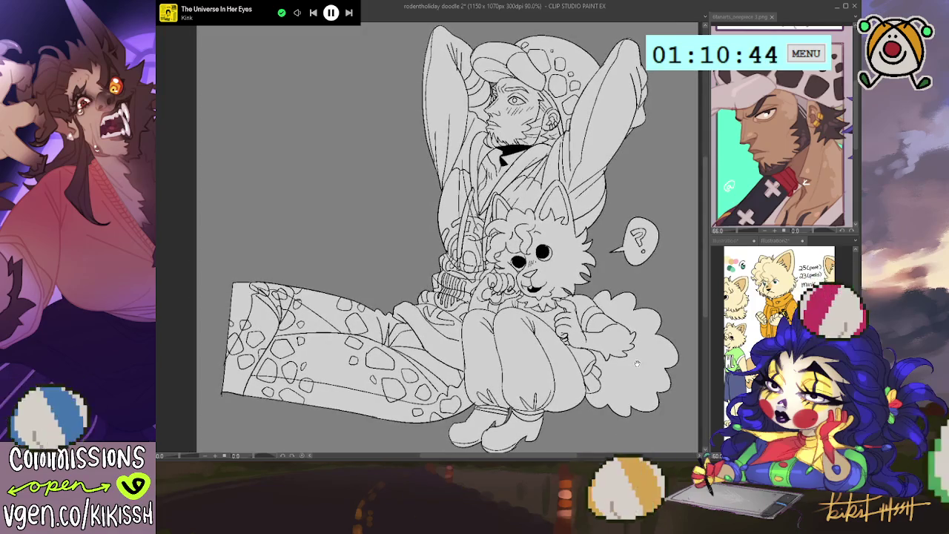
Step: Cycle through the open documents to bring up the family pillow ambush kicora artwork
{"action": "left_click_drag", "start_coordinate": [636, 364], "coordinate": [632, 361]}
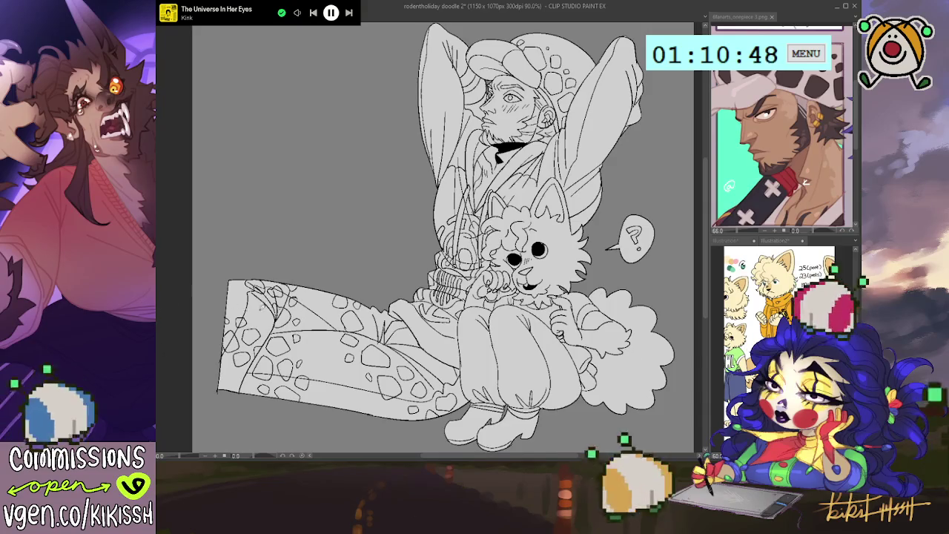
{"action": "left_click", "coordinate": [775, 241]}
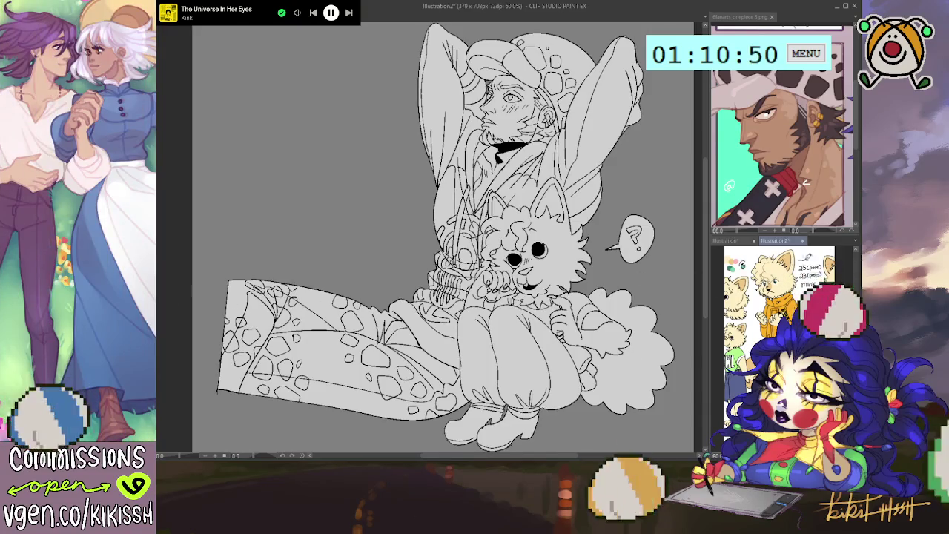
{"action": "left_click", "coordinate": [591, 294]}
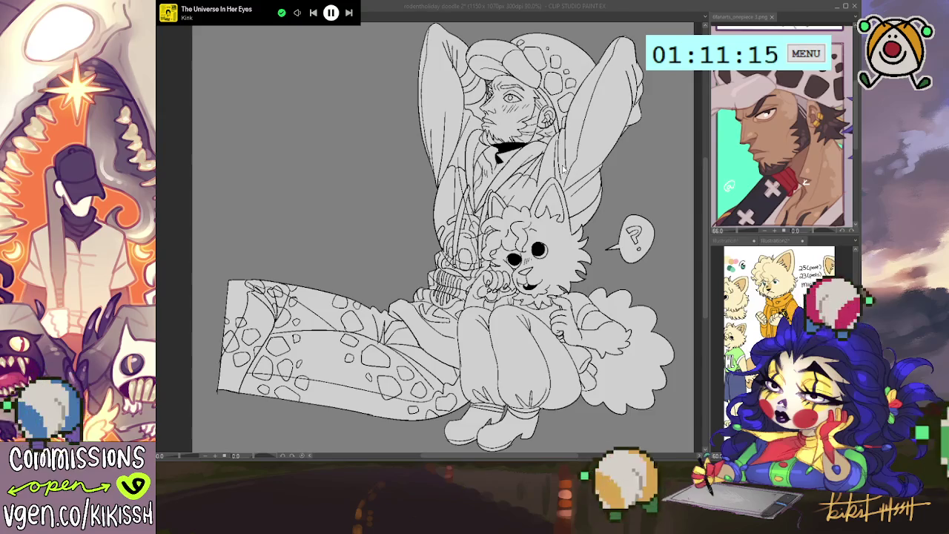
{"action": "left_click", "coordinate": [564, 169]}
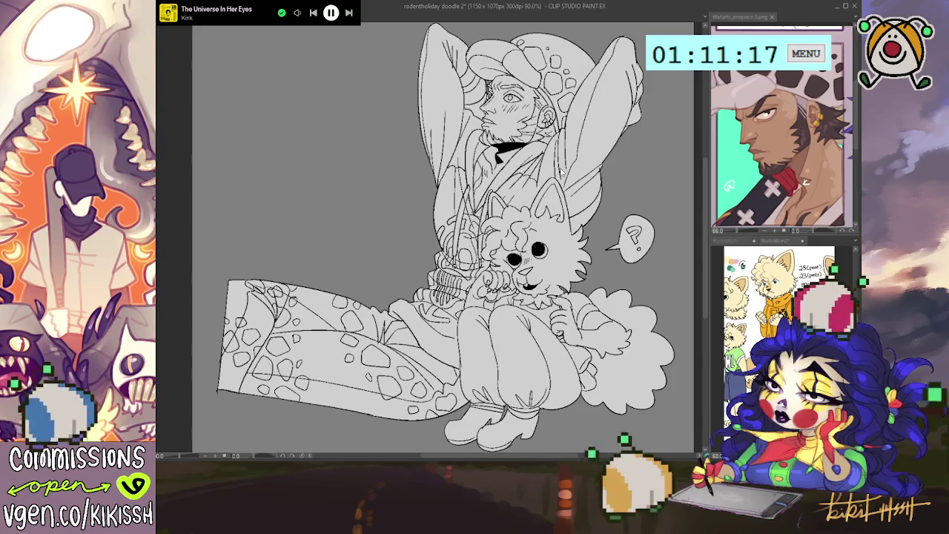
{"action": "key", "text": "ctrl+Tab"}
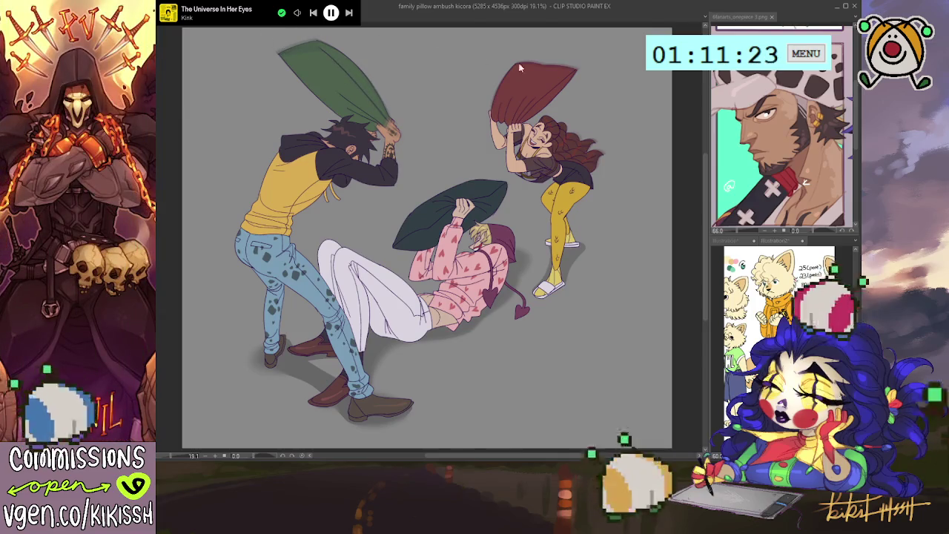
Step: Show pillow ambush in Sub View at 25% on the yellow-shirted character, then fill the neck and chest tan
{"action": "left_click", "coordinate": [781, 21]}
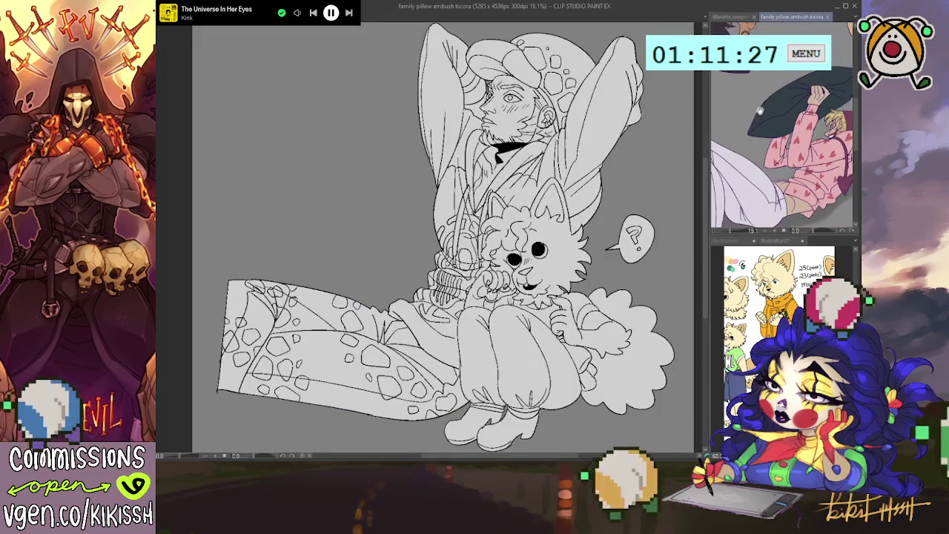
{"action": "left_click_drag", "start_coordinate": [759, 110], "coordinate": [790, 111]}
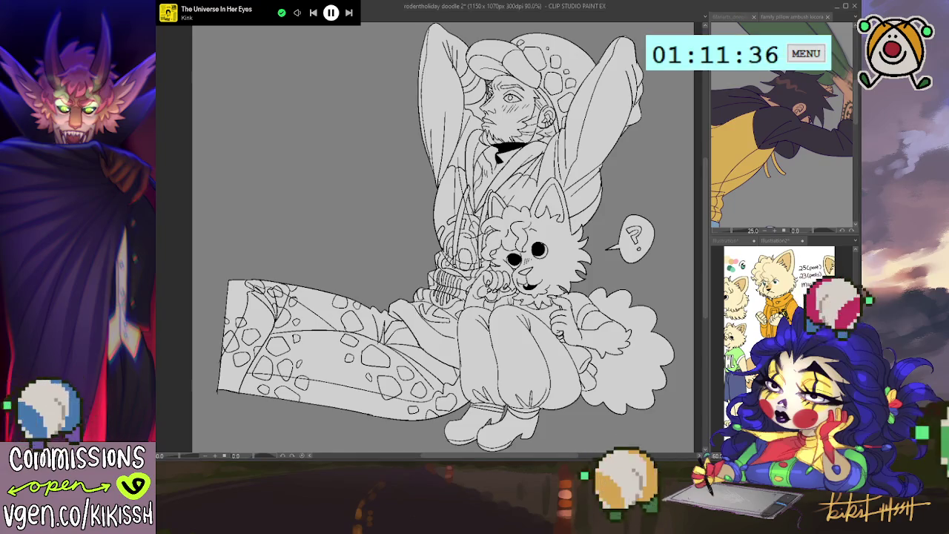
{"action": "left_click", "coordinate": [778, 99]}
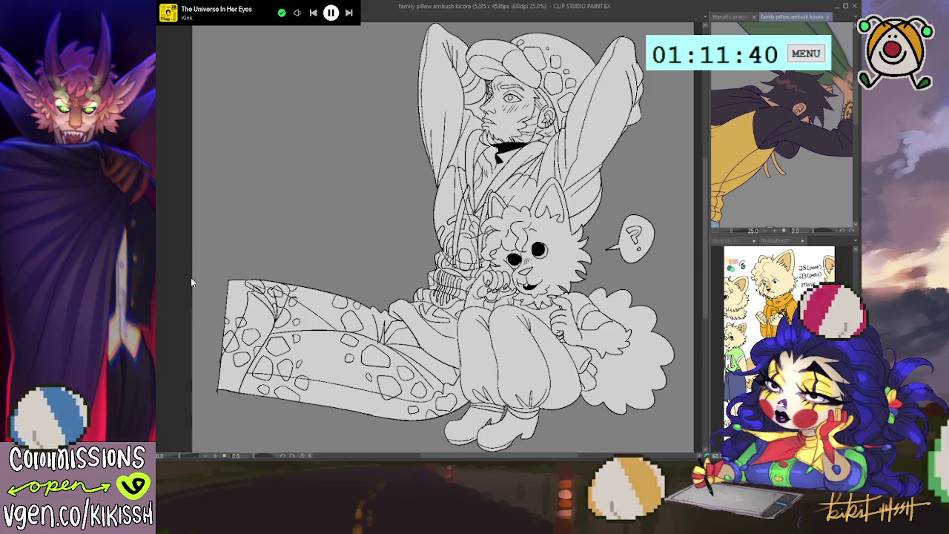
{"action": "left_click", "coordinate": [193, 302]}
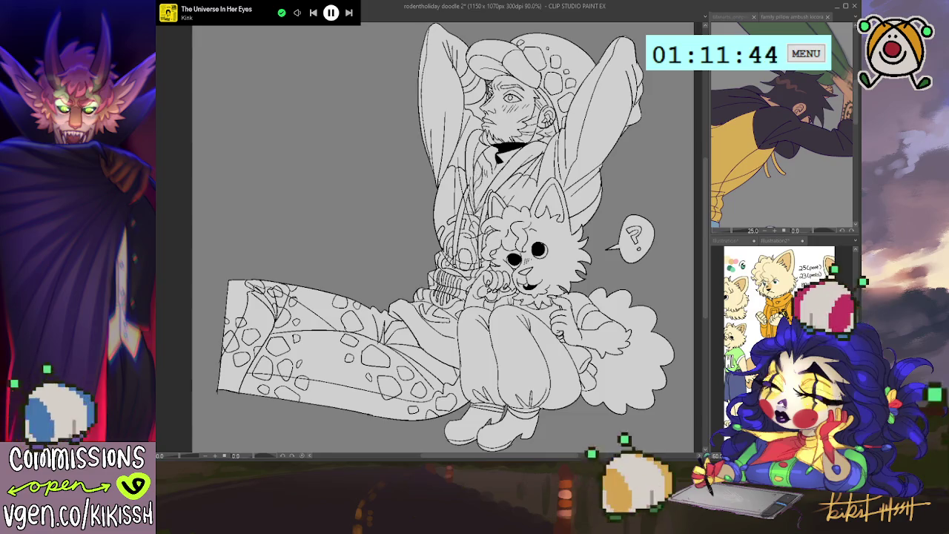
{"action": "left_click_drag", "start_coordinate": [528, 145], "coordinate": [478, 209]}
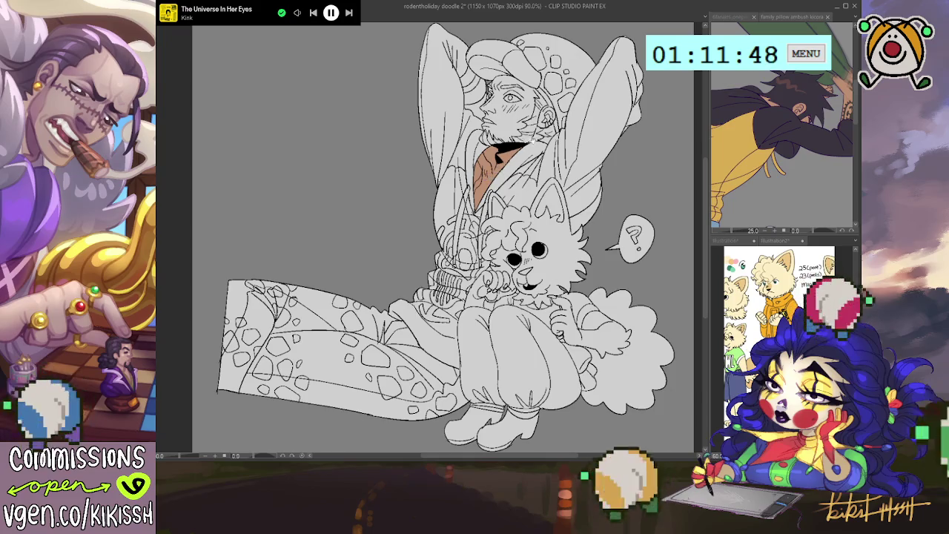
Step: Extend the tan skin tone over the man's face, forehead and ear
{"action": "scroll", "coordinate": [445, 238], "scroll_direction": "up", "scroll_amount": 1}
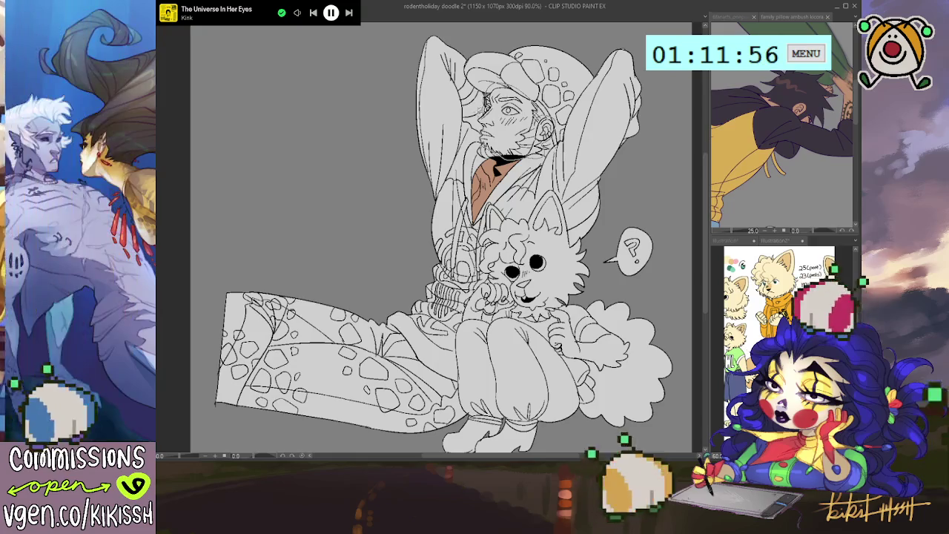
{"action": "mouse_move", "coordinate": [475, 126]}
{"action": "left_mouse_down"}
{"action": "mouse_move", "coordinate": [534, 149]}
{"action": "mouse_move", "coordinate": [527, 160]}
{"action": "left_mouse_up"}
{"action": "left_click_drag", "start_coordinate": [468, 82], "coordinate": [538, 101]}
{"action": "left_click_drag", "start_coordinate": [460, 111], "coordinate": [542, 156]}
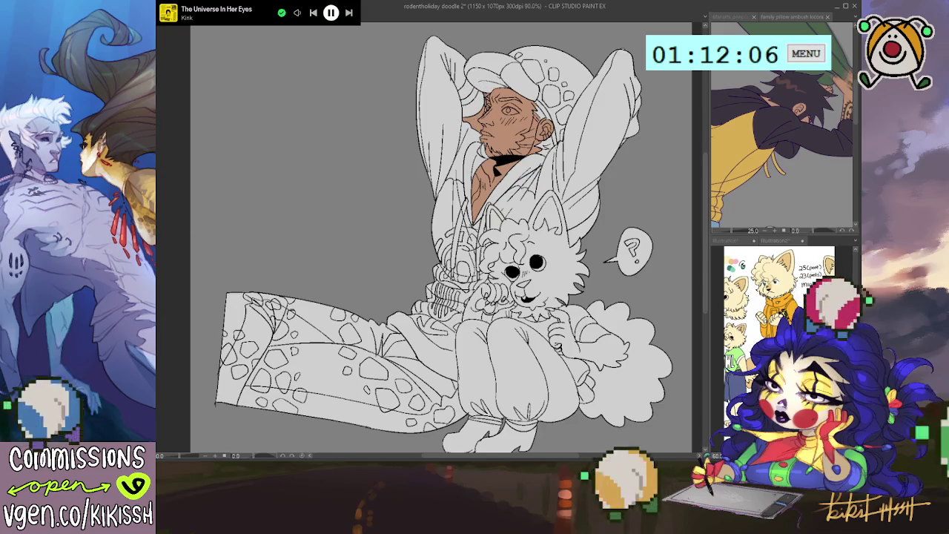
Step: Nudge the canvas view and glance at the pillow ambush reference before returning to the doodle
{"action": "left_click_drag", "start_coordinate": [445, 260], "coordinate": [451, 260]}
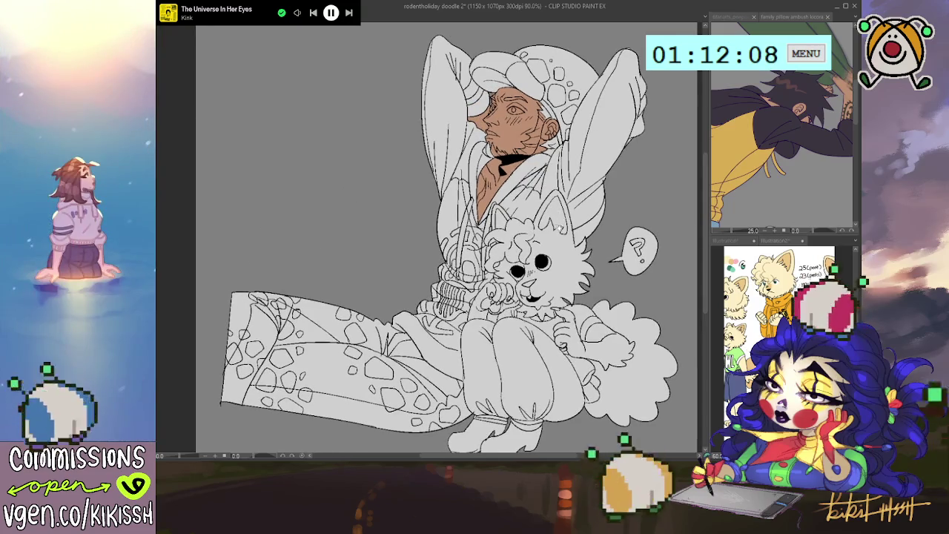
{"action": "left_click_drag", "start_coordinate": [561, 216], "coordinate": [550, 214]}
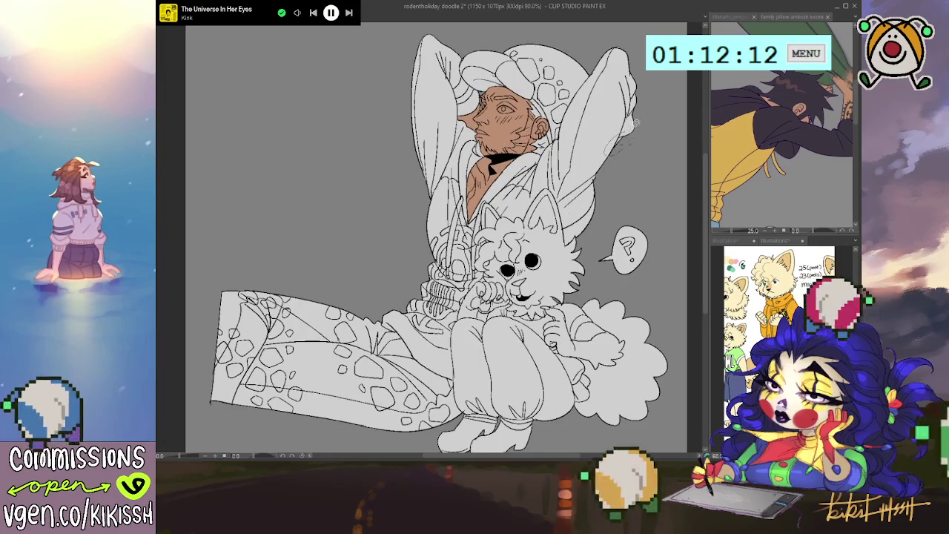
{"action": "left_click", "coordinate": [850, 112]}
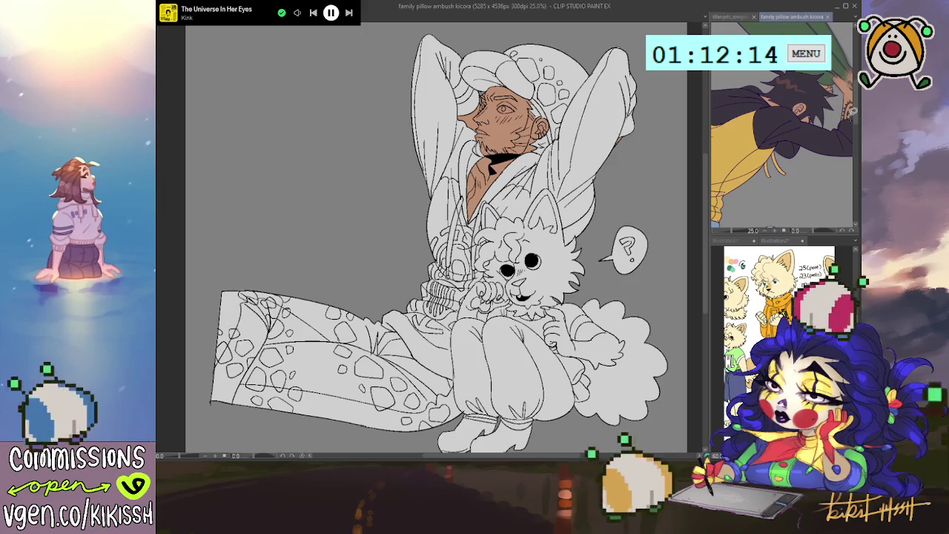
{"action": "left_click", "coordinate": [657, 149]}
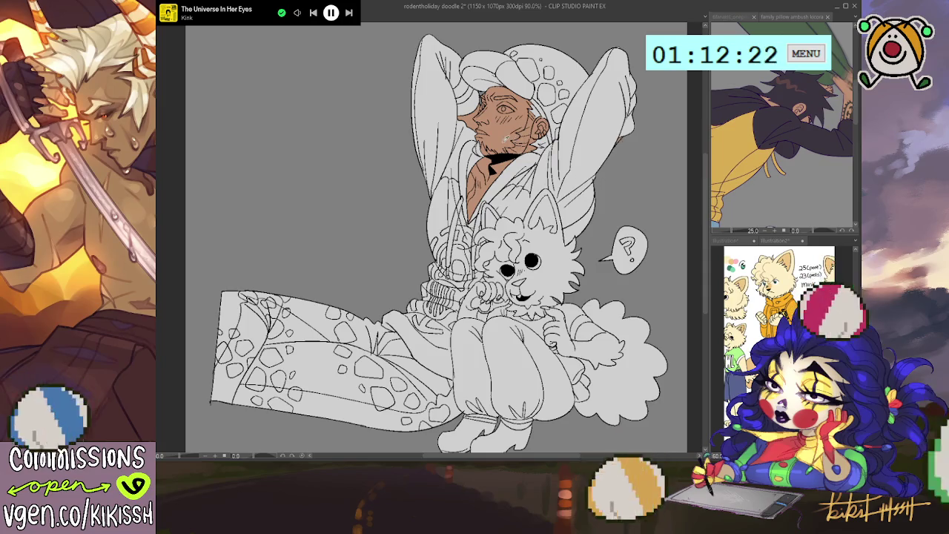
{"action": "left_click_drag", "start_coordinate": [577, 181], "coordinate": [566, 181]}
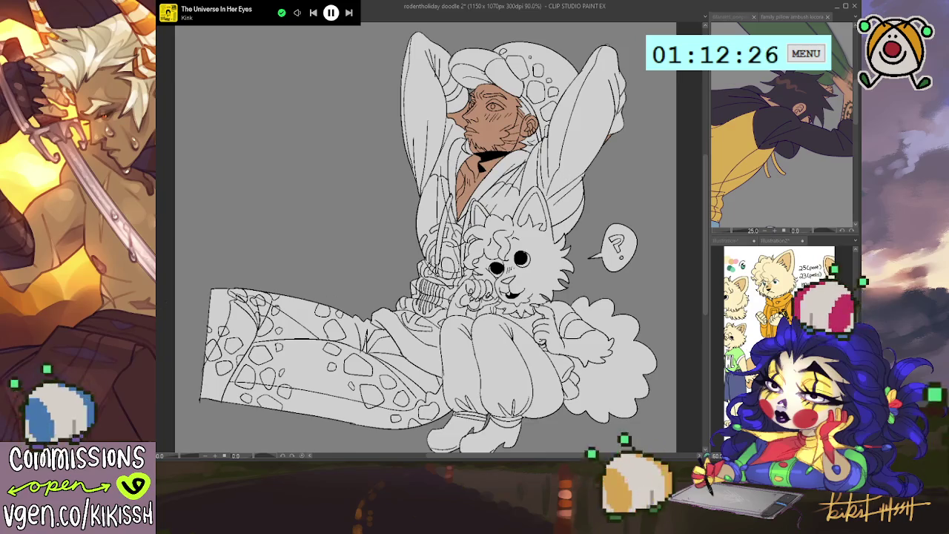
Step: Check the reference and extend the tan skin colour down the man's neck
{"action": "left_click", "coordinate": [851, 111]}
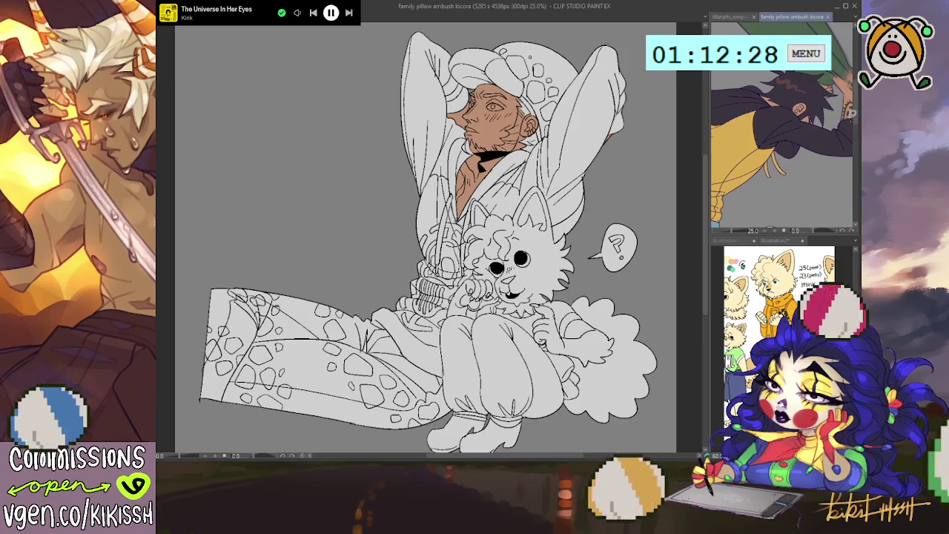
{"action": "left_click", "coordinate": [461, 187]}
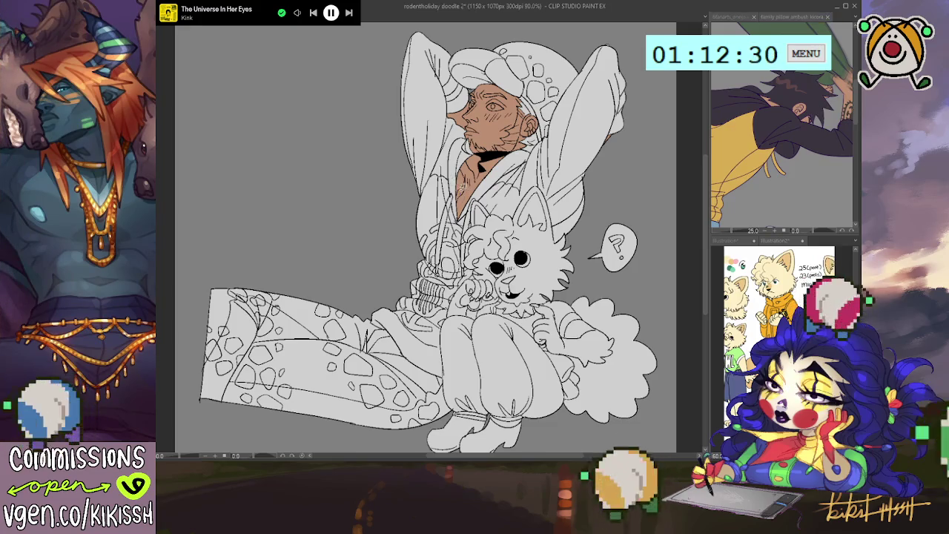
{"action": "left_click_drag", "start_coordinate": [464, 185], "coordinate": [460, 203]}
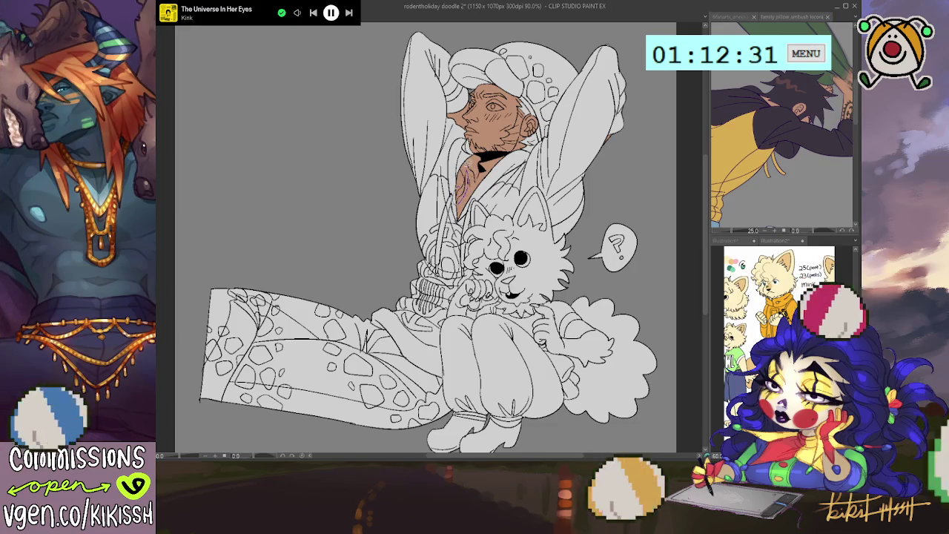
Step: Paint dark strokes along the man's jaw beard, cheek, hair and eyebrow
{"action": "left_click", "coordinate": [822, 109]}
{"action": "left_click", "coordinate": [468, 144]}
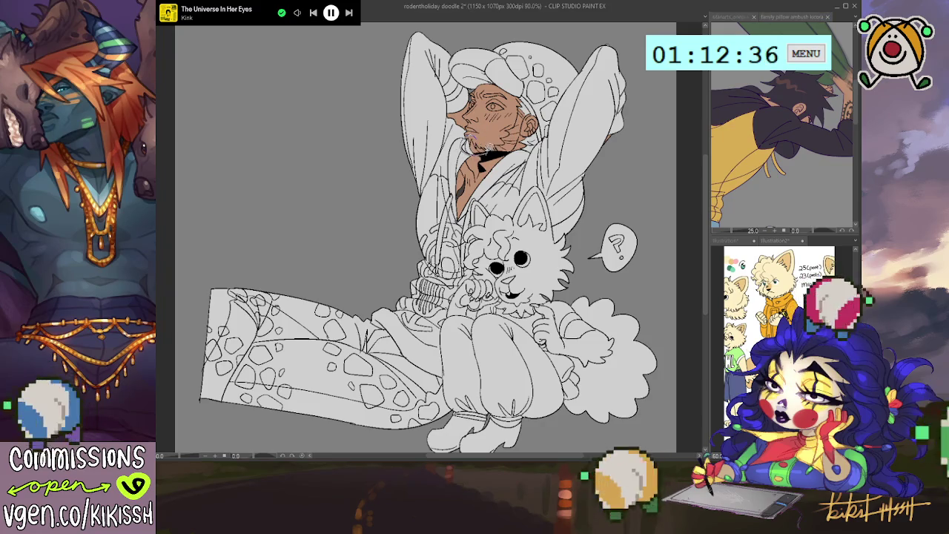
{"action": "left_click_drag", "start_coordinate": [462, 141], "coordinate": [491, 149]}
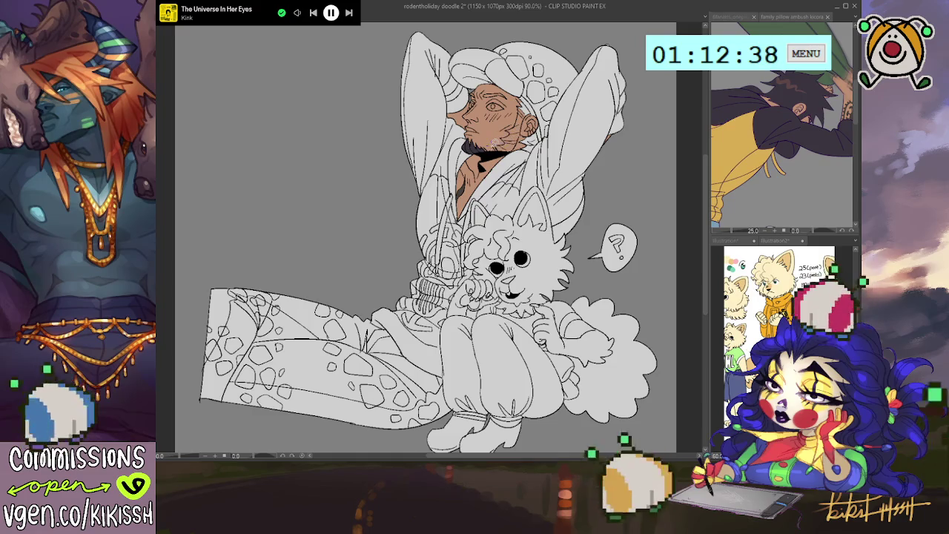
{"action": "left_click_drag", "start_coordinate": [523, 116], "coordinate": [526, 123]}
{"action": "mouse_move", "coordinate": [513, 92]}
{"action": "left_mouse_down"}
{"action": "mouse_move", "coordinate": [517, 116]}
{"action": "mouse_move", "coordinate": [495, 149]}
{"action": "mouse_move", "coordinate": [503, 141]}
{"action": "left_mouse_up"}
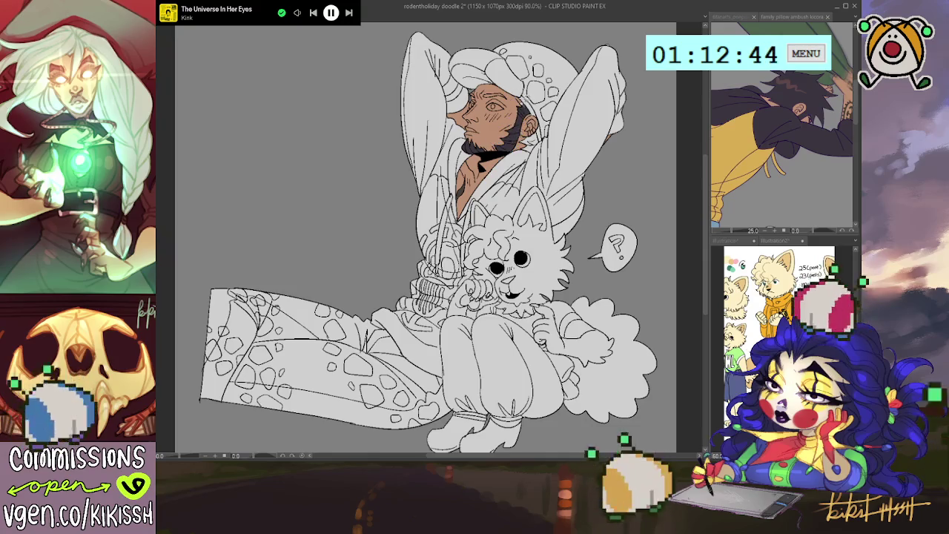
{"action": "left_click_drag", "start_coordinate": [519, 92], "coordinate": [522, 111]}
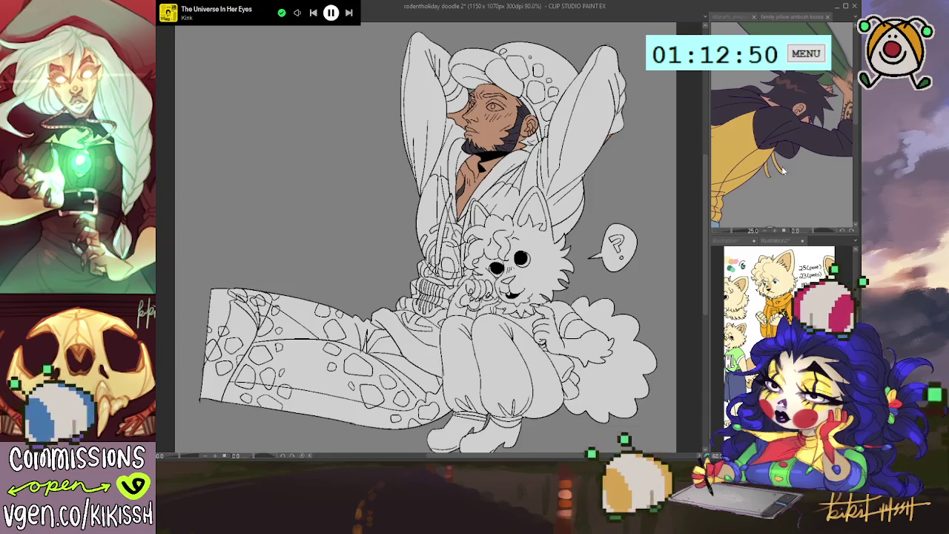
{"action": "left_click_drag", "start_coordinate": [528, 126], "coordinate": [519, 155]}
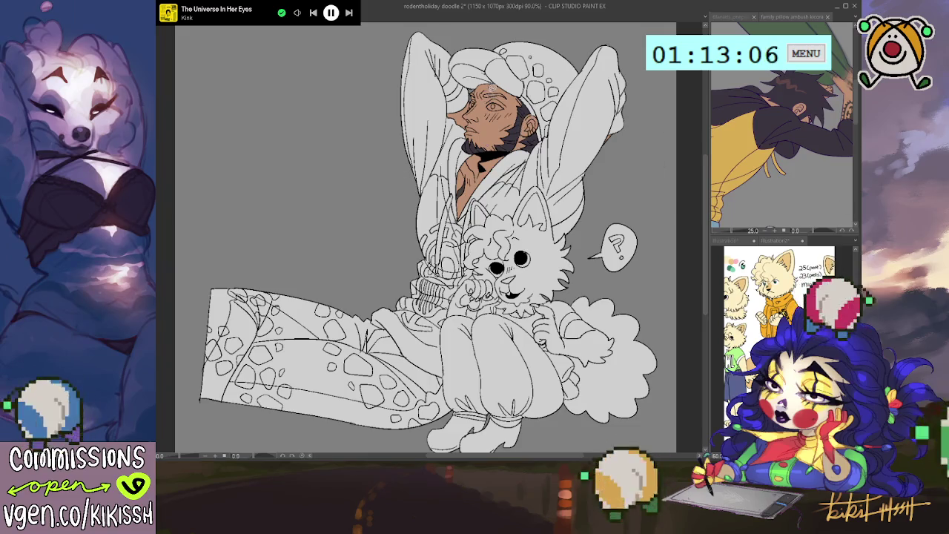
{"action": "left_click_drag", "start_coordinate": [482, 95], "coordinate": [506, 94]}
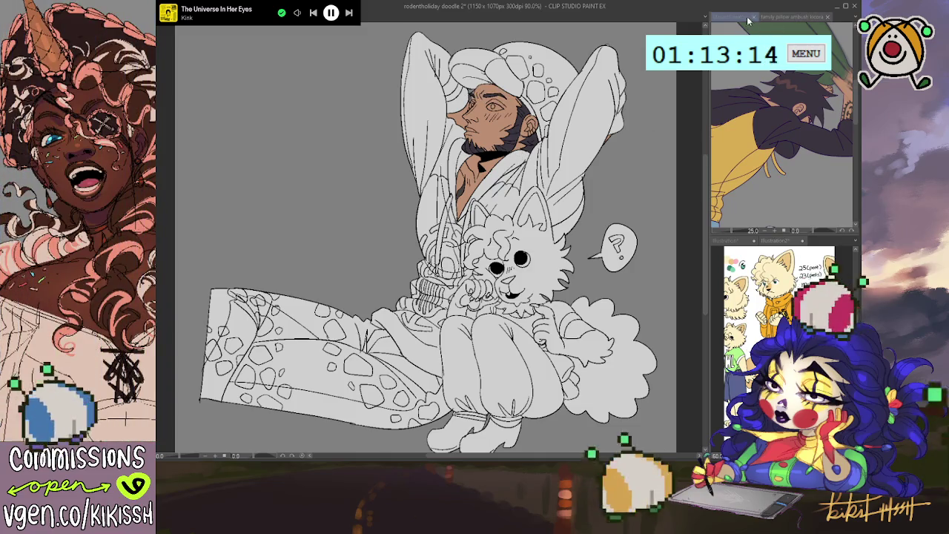
Step: Draw line work around the man's eye, comparing repeatedly with the 6fanarts_onepiece 3.png reference
{"action": "left_click", "coordinate": [747, 16]}
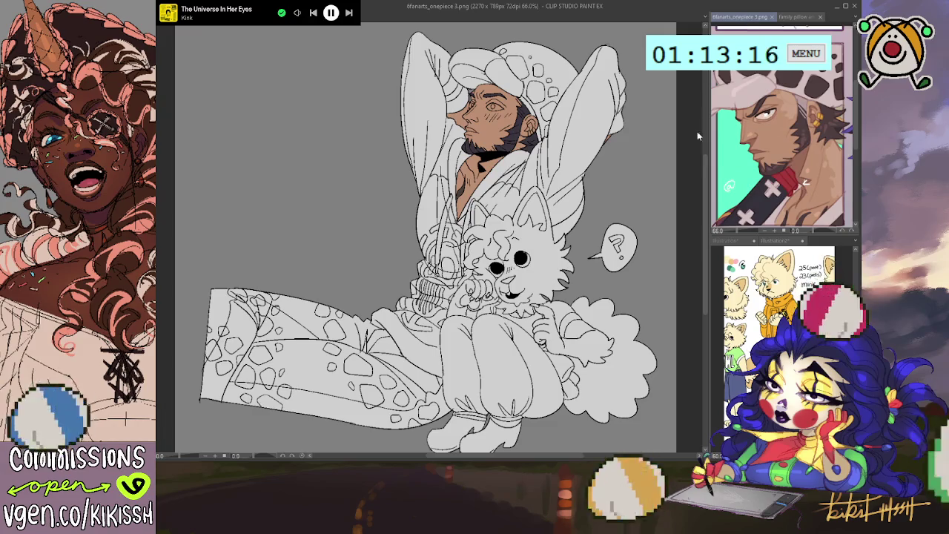
{"action": "left_click", "coordinate": [317, 274]}
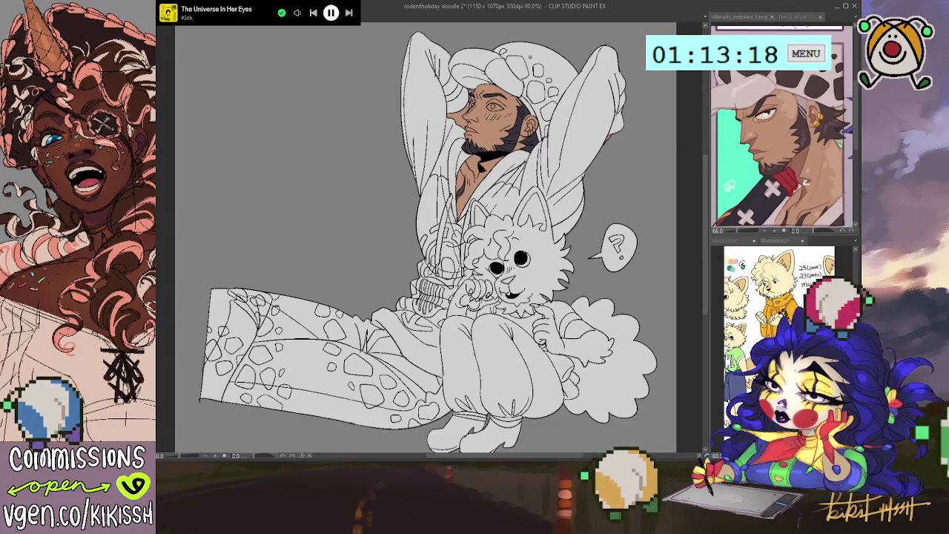
{"action": "left_click_drag", "start_coordinate": [487, 104], "coordinate": [511, 108]}
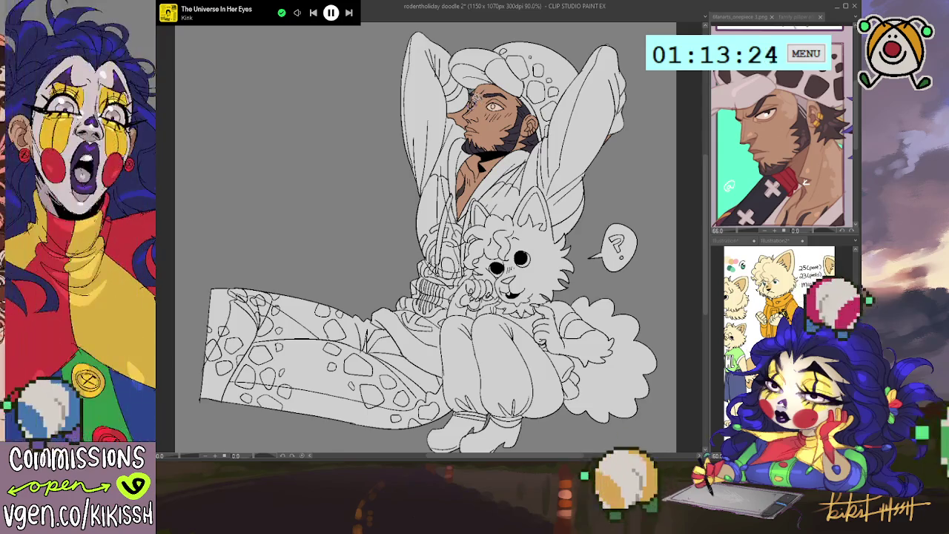
{"action": "left_click", "coordinate": [766, 122]}
{"action": "key", "text": "ctrl+Tab"}
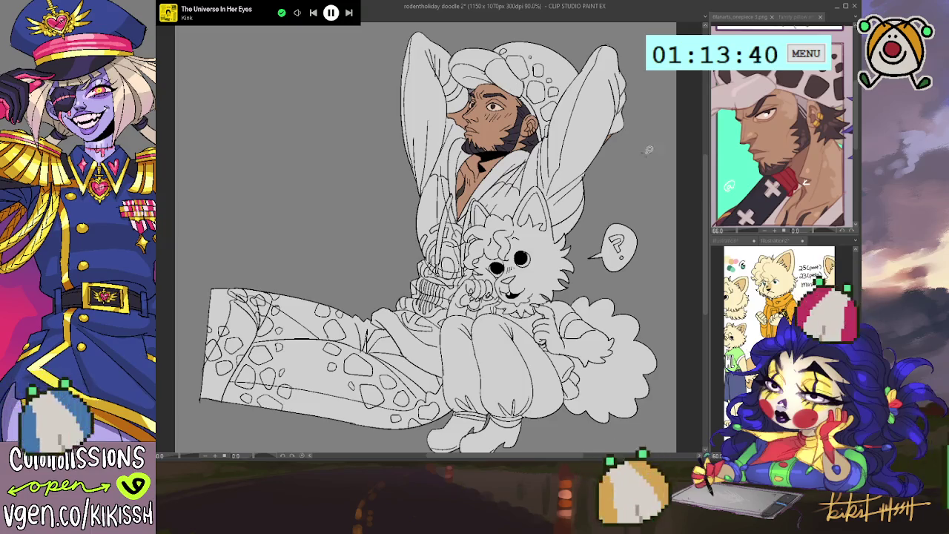
{"action": "left_click", "coordinate": [750, 131]}
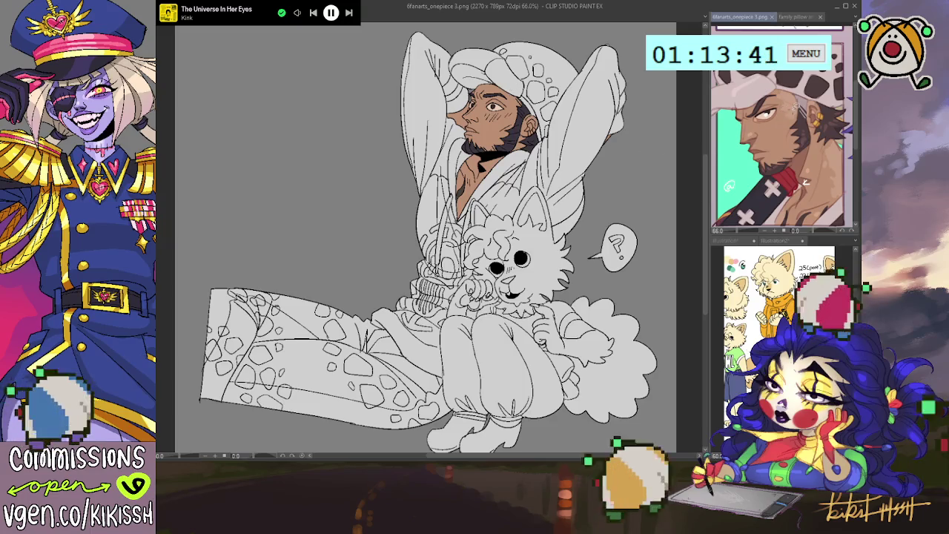
{"action": "left_click", "coordinate": [302, 270]}
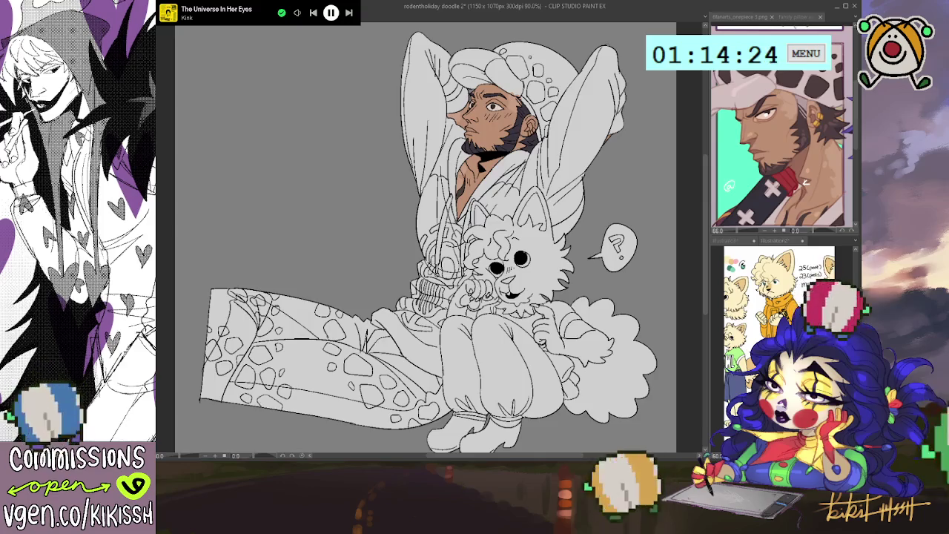
{"action": "left_click", "coordinate": [808, 100]}
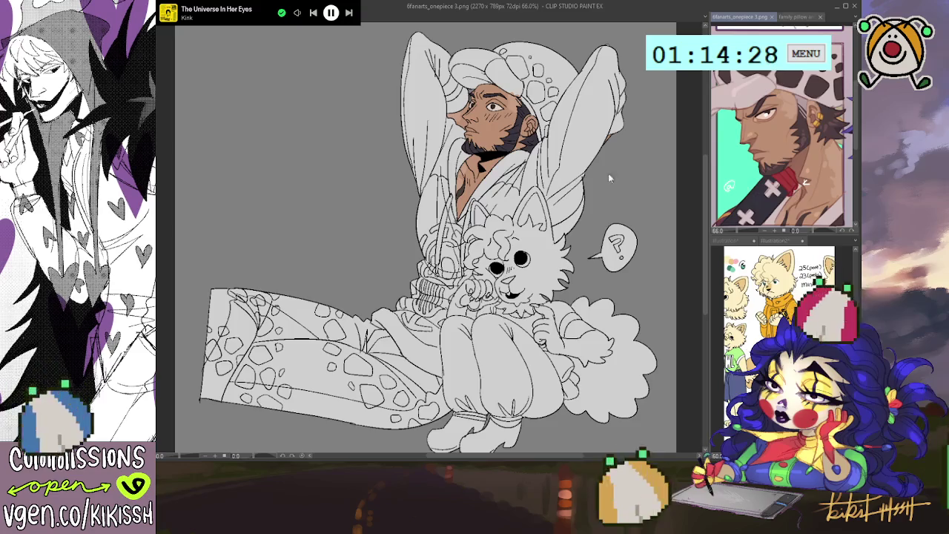
Step: Fill the man's cap with pale pink using the lasso fill
{"action": "left_click", "coordinate": [790, 23]}
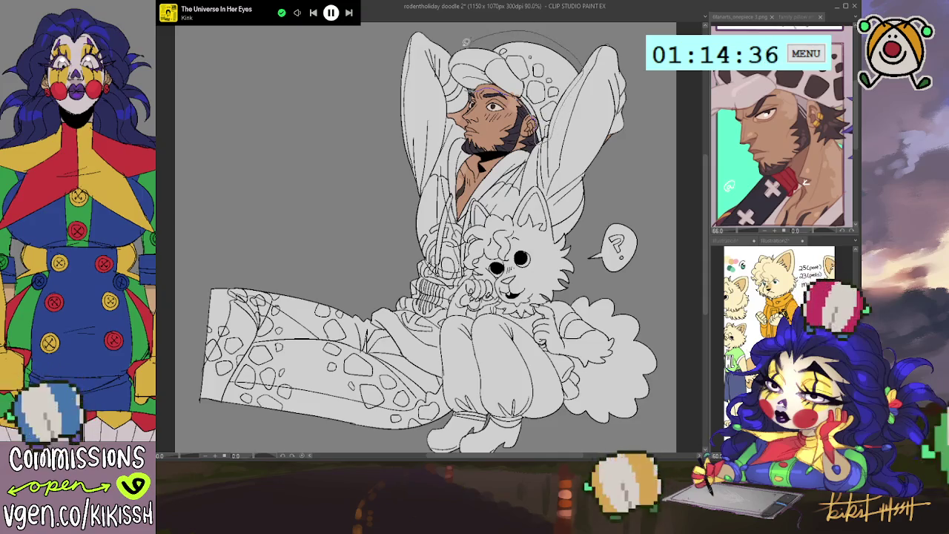
{"action": "left_click_drag", "start_coordinate": [564, 40], "coordinate": [493, 84]}
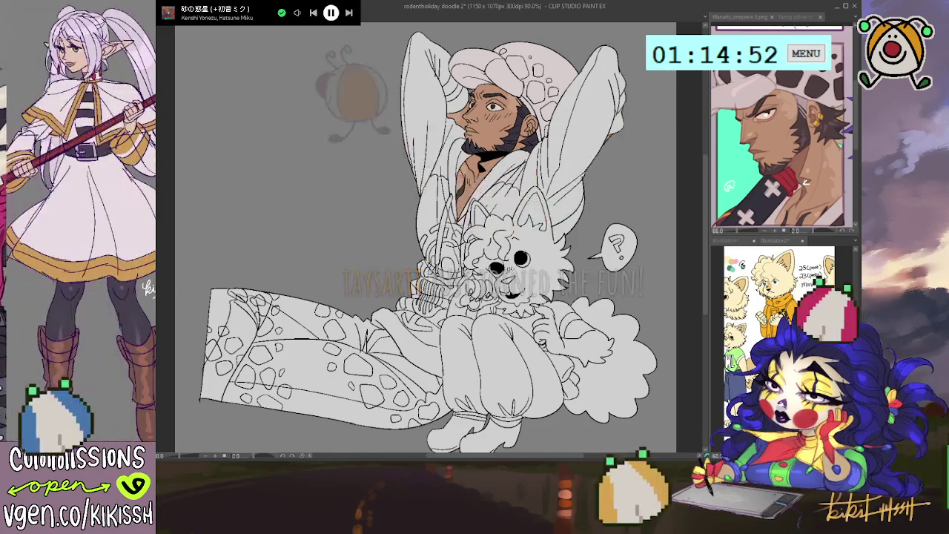
{"action": "key", "text": "ctrl+Tab"}
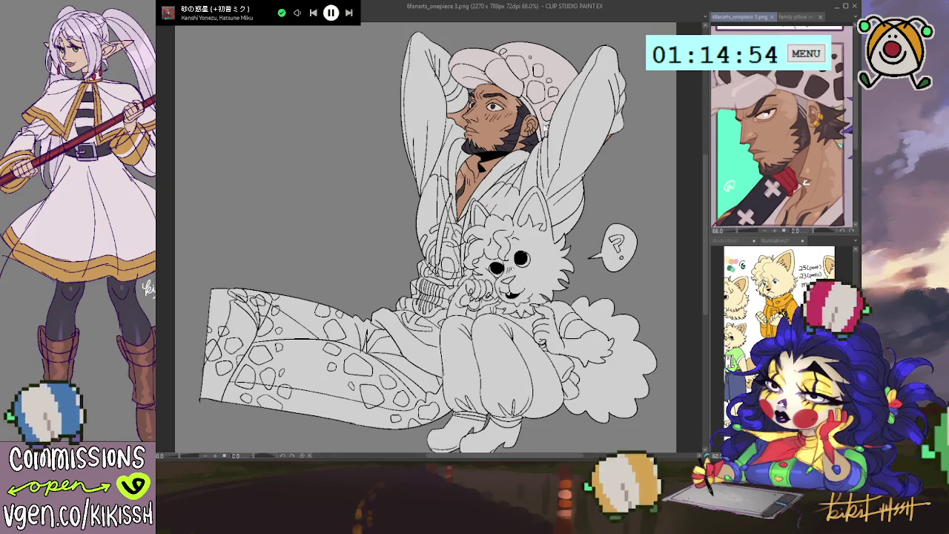
{"action": "key", "text": "ctrl+Tab"}
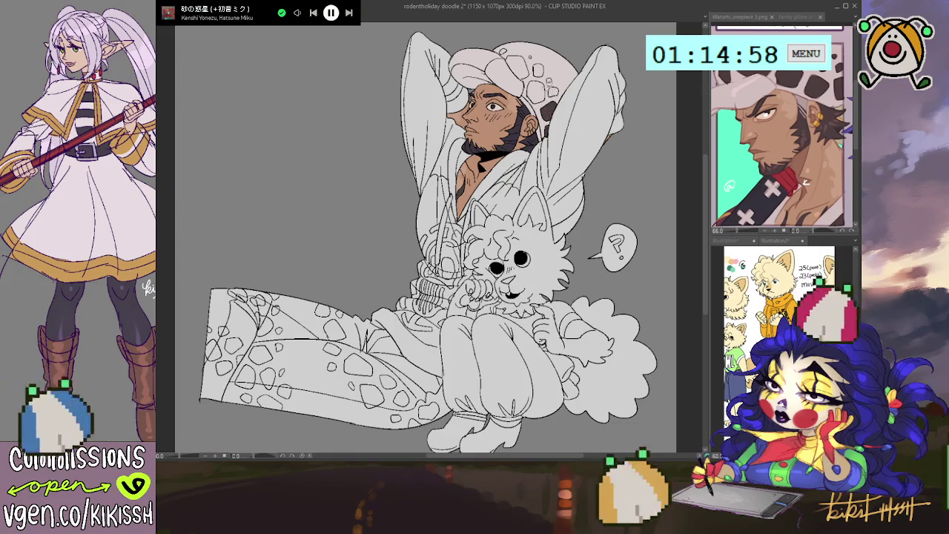
Step: Fill seven spots on the cap with dark brown using the Fill tool
{"action": "left_click", "coordinate": [548, 76]}
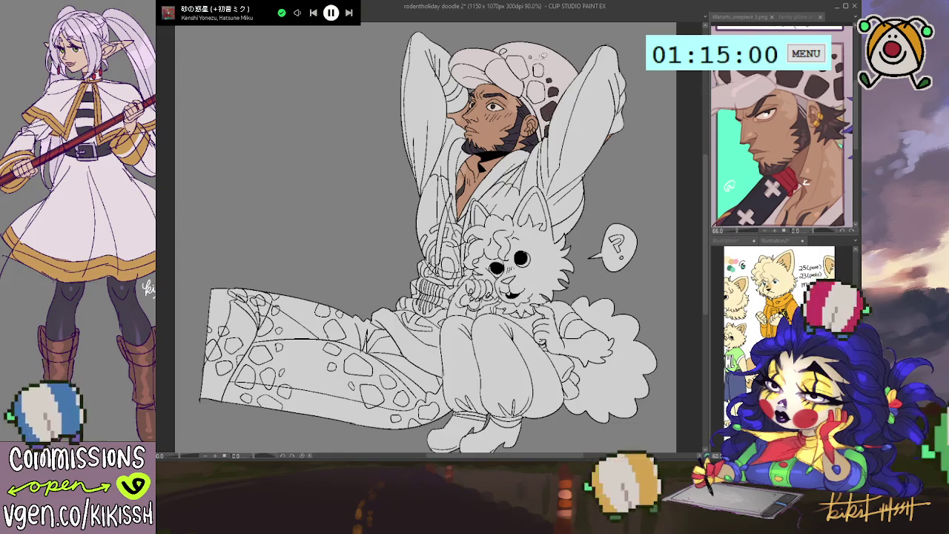
{"action": "left_click", "coordinate": [538, 69]}
{"action": "left_click", "coordinate": [533, 77]}
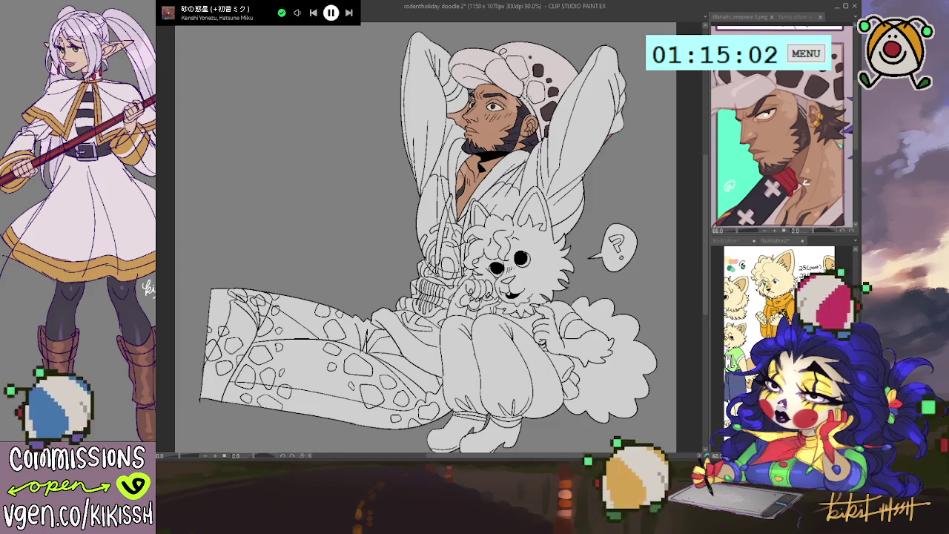
{"action": "left_click", "coordinate": [524, 80]}
{"action": "left_click", "coordinate": [528, 62]}
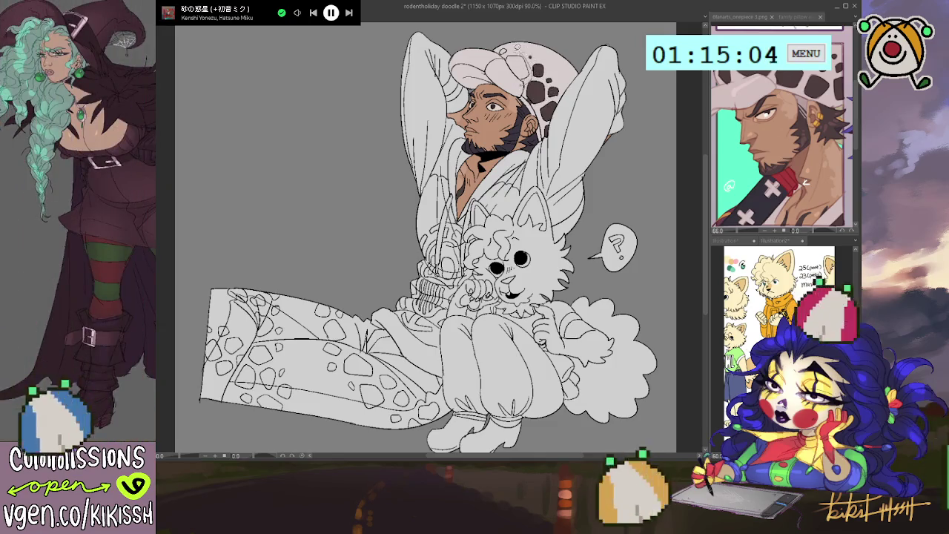
{"action": "left_click", "coordinate": [512, 50]}
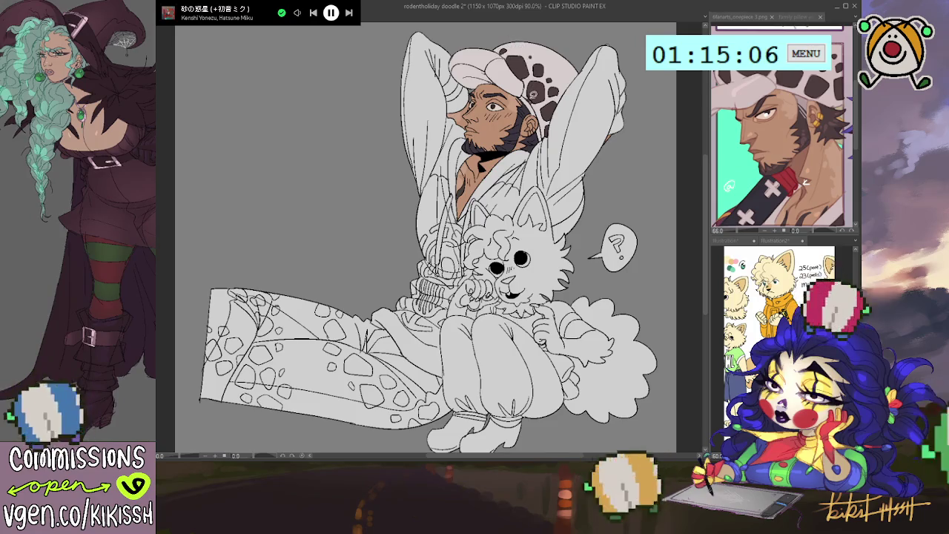
{"action": "left_click", "coordinate": [531, 102]}
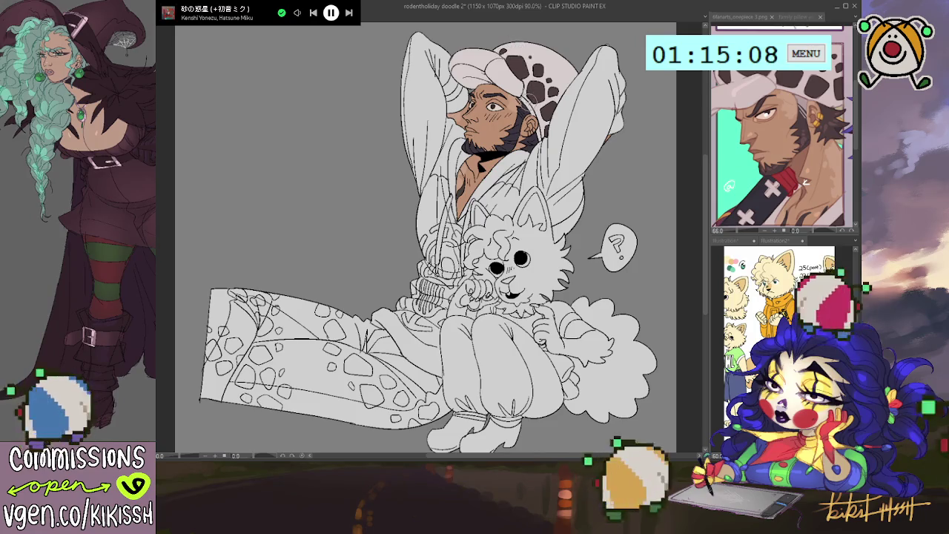
Step: Toggle the colour fills off and on with undo/redo and check the family pillow ambush reference
{"action": "left_click_drag", "start_coordinate": [602, 157], "coordinate": [607, 152]}
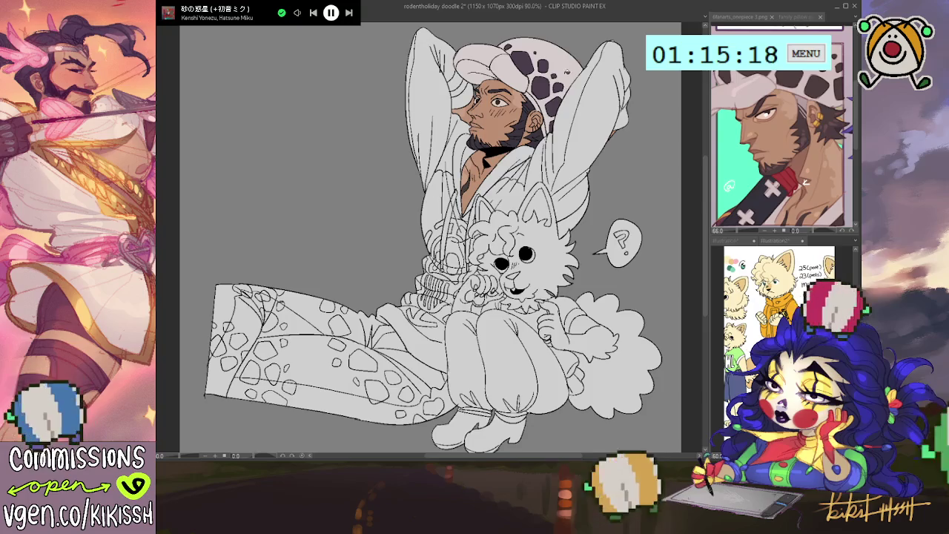
{"action": "key", "text": "ctrl+z"}
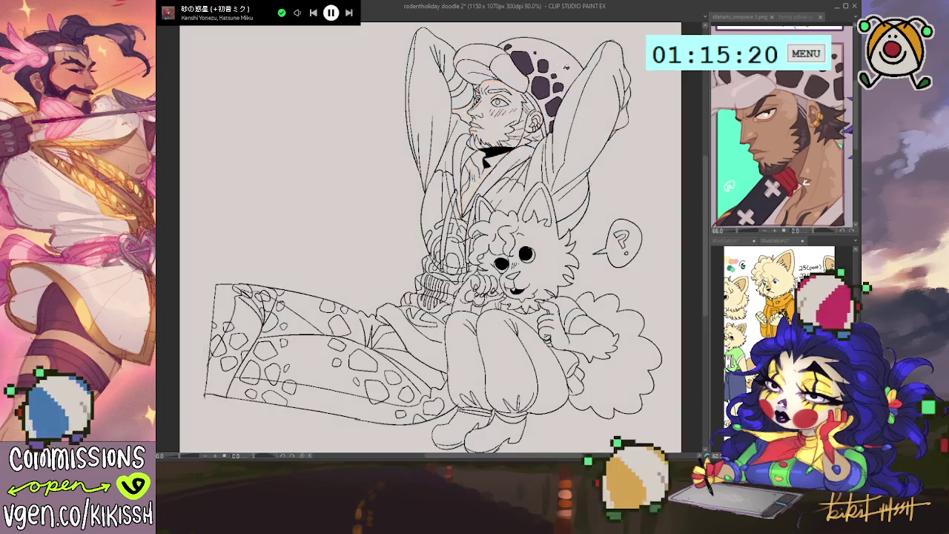
{"action": "key", "text": "ctrl+y"}
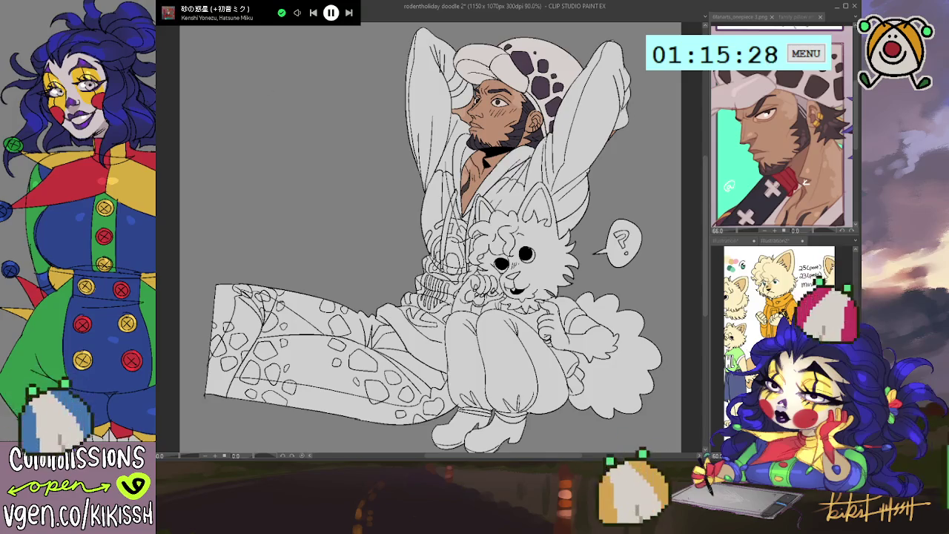
{"action": "left_click", "coordinate": [794, 15]}
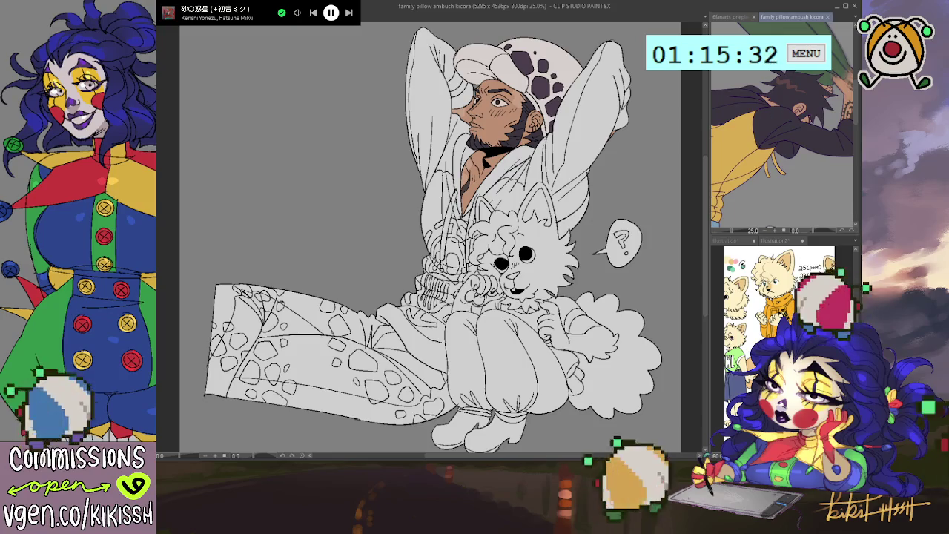
{"action": "left_click", "coordinate": [156, 333]}
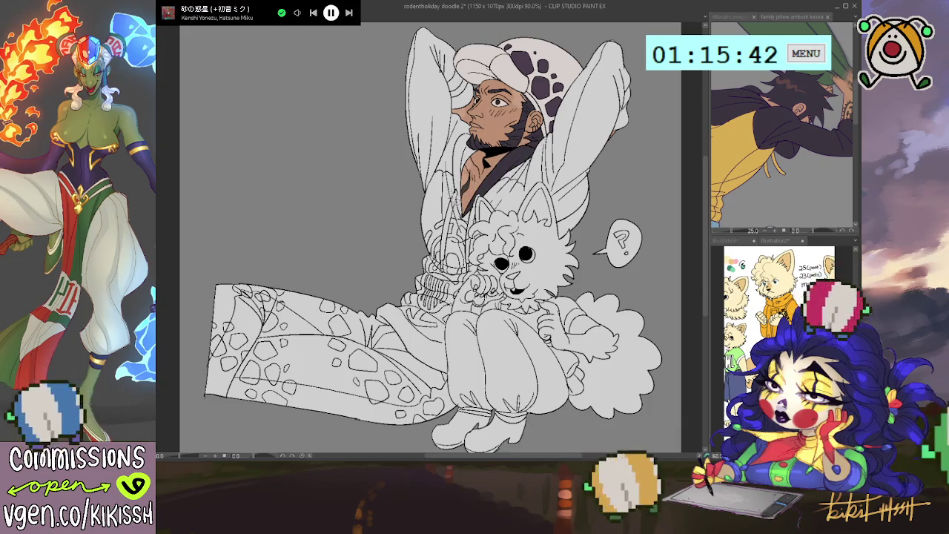
Step: Brush the dark collar along the left side of the man's neck, undoing a stray mark
{"action": "left_click_drag", "start_coordinate": [465, 223], "coordinate": [463, 177]}
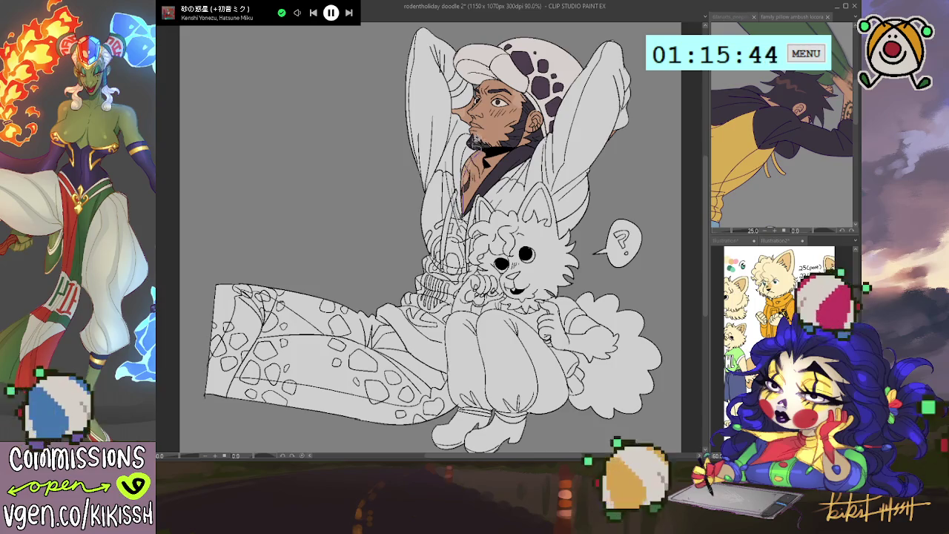
{"action": "mouse_move", "coordinate": [474, 135]}
{"action": "left_mouse_down"}
{"action": "mouse_move", "coordinate": [454, 220]}
{"action": "mouse_move", "coordinate": [478, 190]}
{"action": "left_mouse_up"}
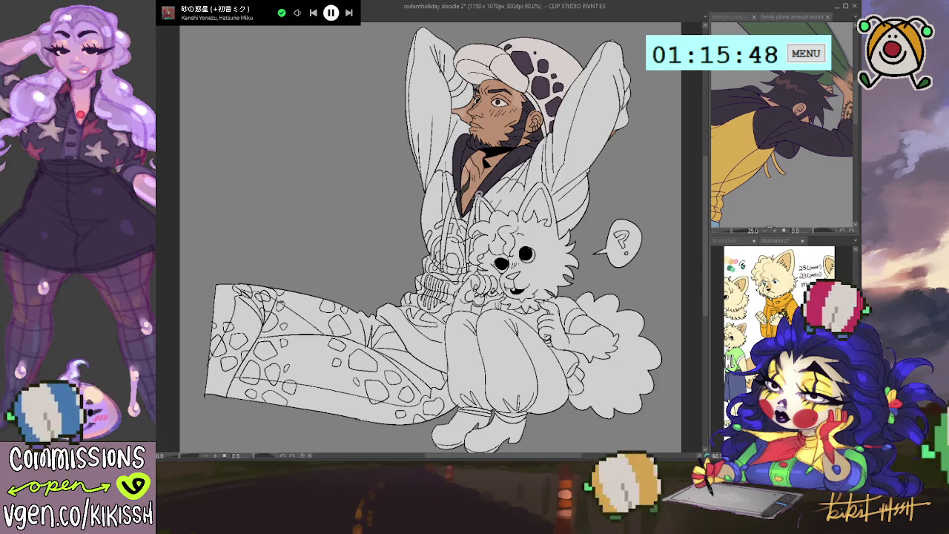
{"action": "key", "text": "ctrl+z"}
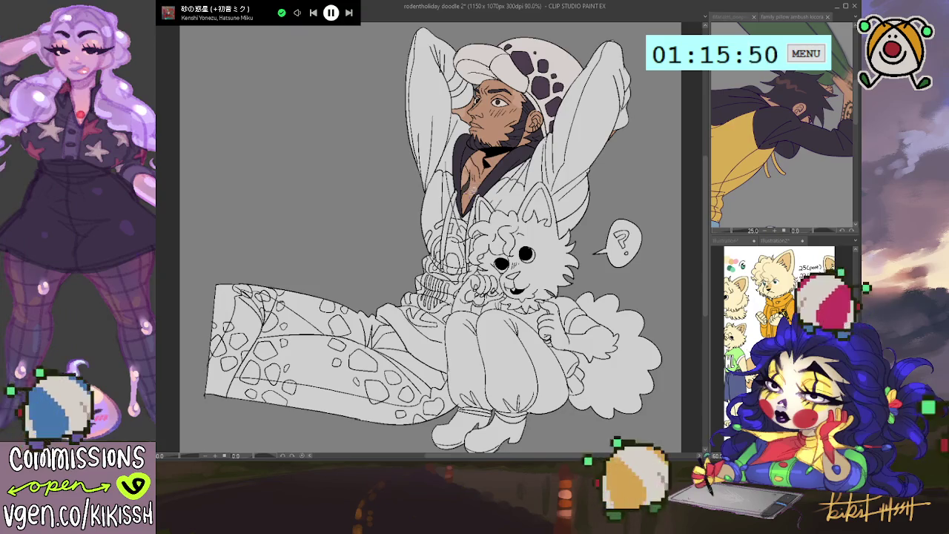
{"action": "left_click_drag", "start_coordinate": [430, 237], "coordinate": [416, 239]}
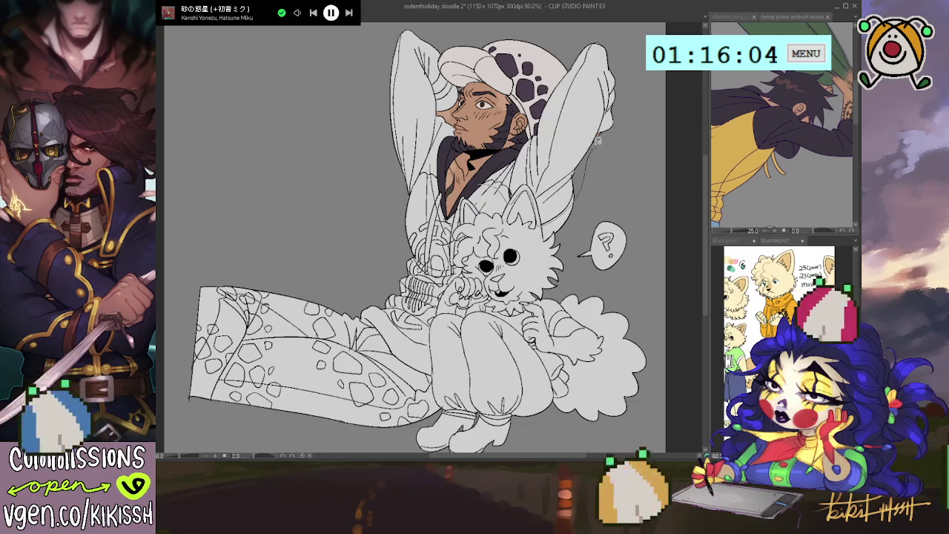
Step: Select around the raised arm and fill it with the dark purple shirt colour
{"action": "left_click_drag", "start_coordinate": [623, 120], "coordinate": [622, 56]}
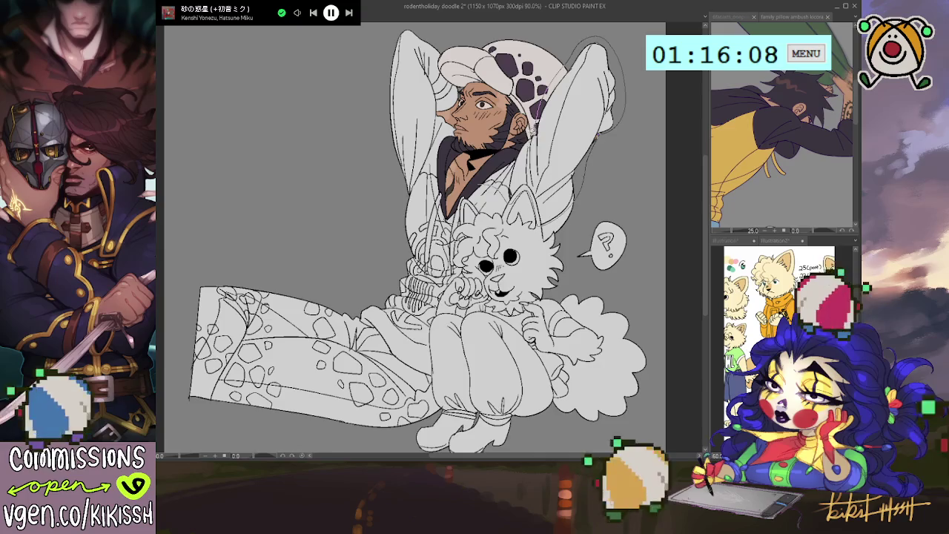
{"action": "left_click_drag", "start_coordinate": [480, 180], "coordinate": [478, 182]}
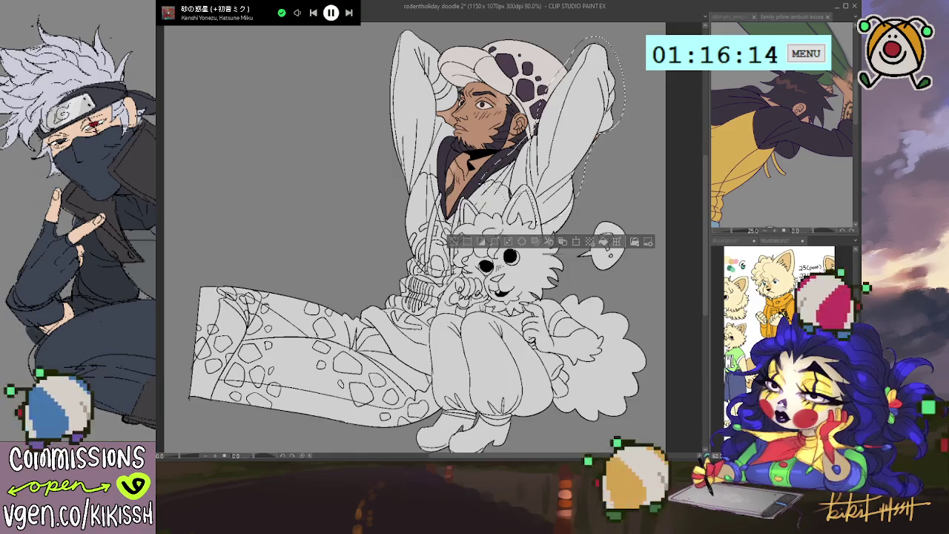
{"action": "key", "text": "ctrl+d"}
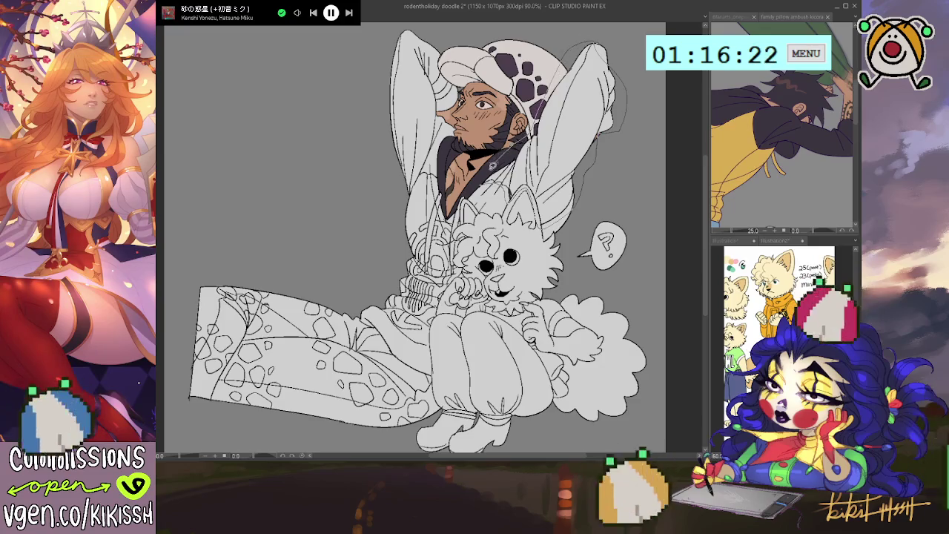
{"action": "left_click", "coordinate": [491, 169]}
Step: Fill the shoulder area and the right and left raised sleeves dark purple
{"action": "left_click_drag", "start_coordinate": [531, 182], "coordinate": [541, 199]}
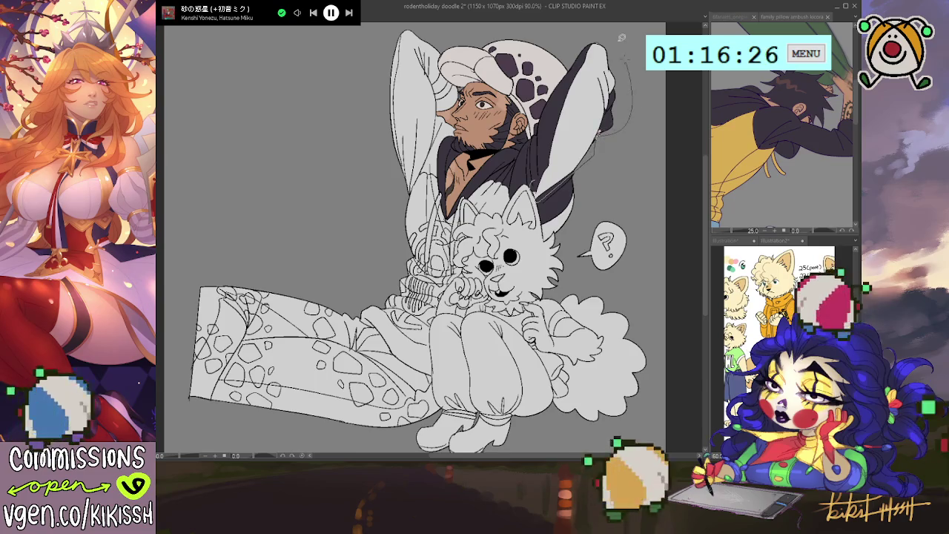
{"action": "left_click_drag", "start_coordinate": [600, 134], "coordinate": [559, 167]}
{"action": "left_click_drag", "start_coordinate": [594, 117], "coordinate": [606, 133]}
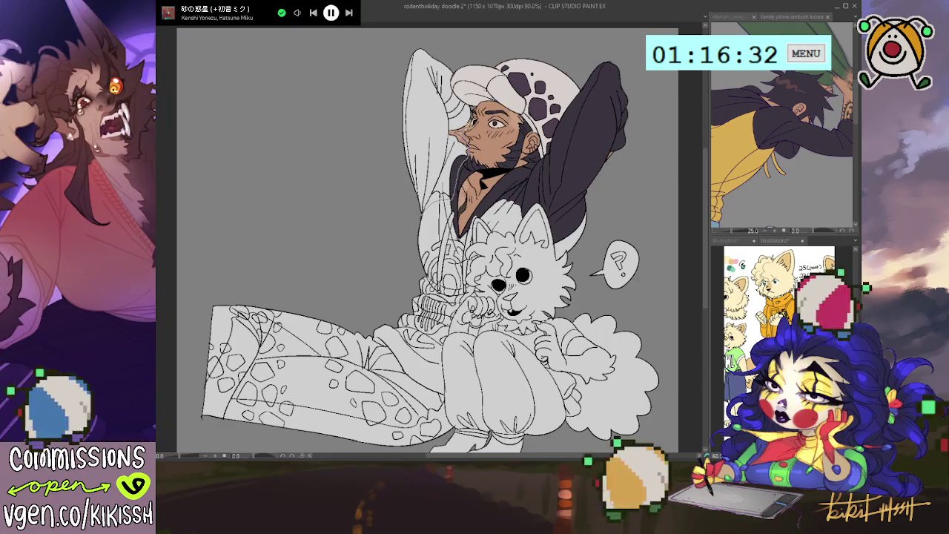
{"action": "left_click_drag", "start_coordinate": [406, 38], "coordinate": [436, 184]}
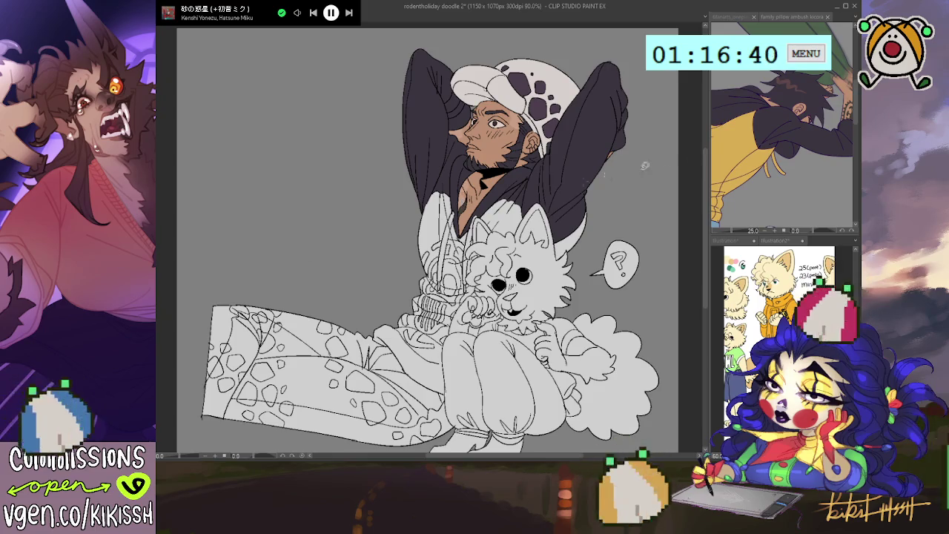
{"action": "left_click", "coordinate": [729, 150]}
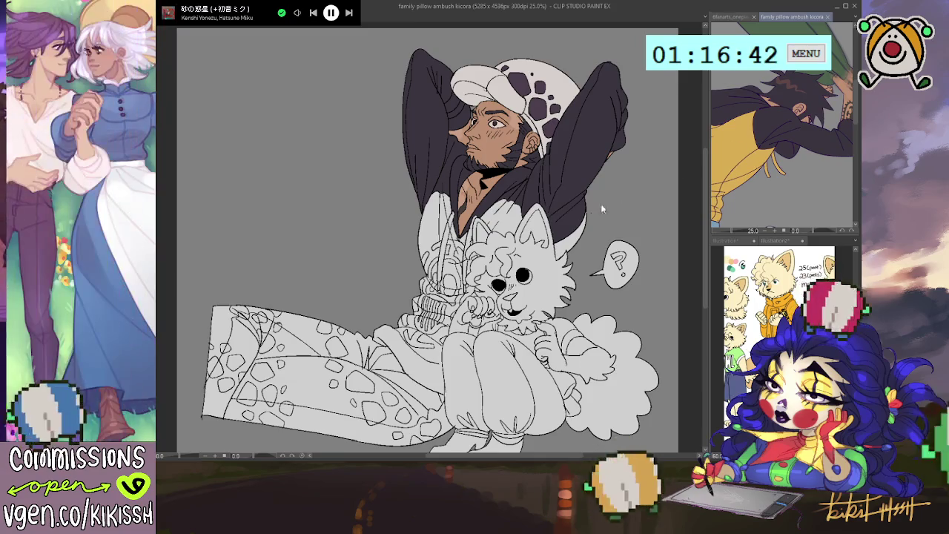
Step: Lasso-fill the hoodie torso gold-yellow down to the waist, behind the leg and beside the dog's ear
{"action": "key", "text": "ctrl+Tab"}
{"action": "mouse_move", "coordinate": [366, 324]}
{"action": "left_mouse_down"}
{"action": "mouse_move", "coordinate": [389, 360]}
{"action": "mouse_move", "coordinate": [439, 394]}
{"action": "left_mouse_up"}
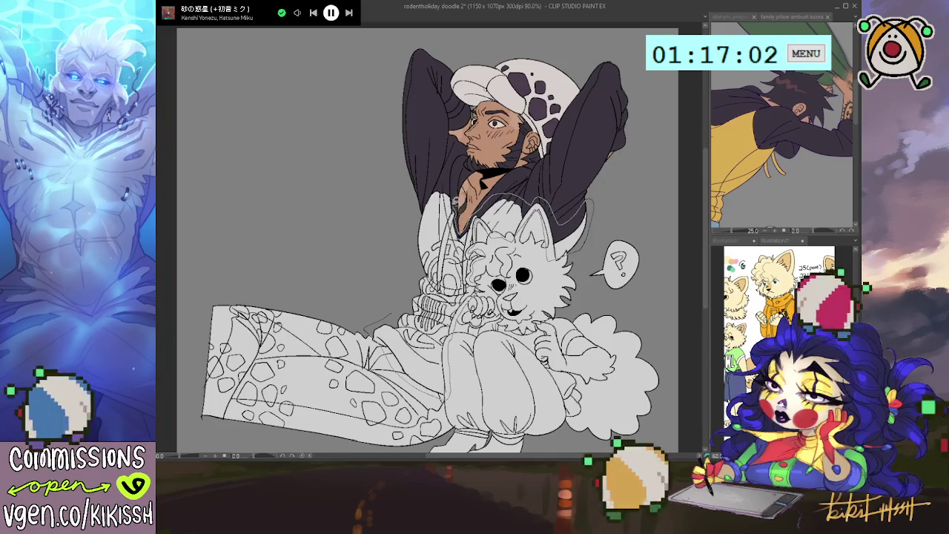
{"action": "left_click_drag", "start_coordinate": [457, 212], "coordinate": [410, 310]}
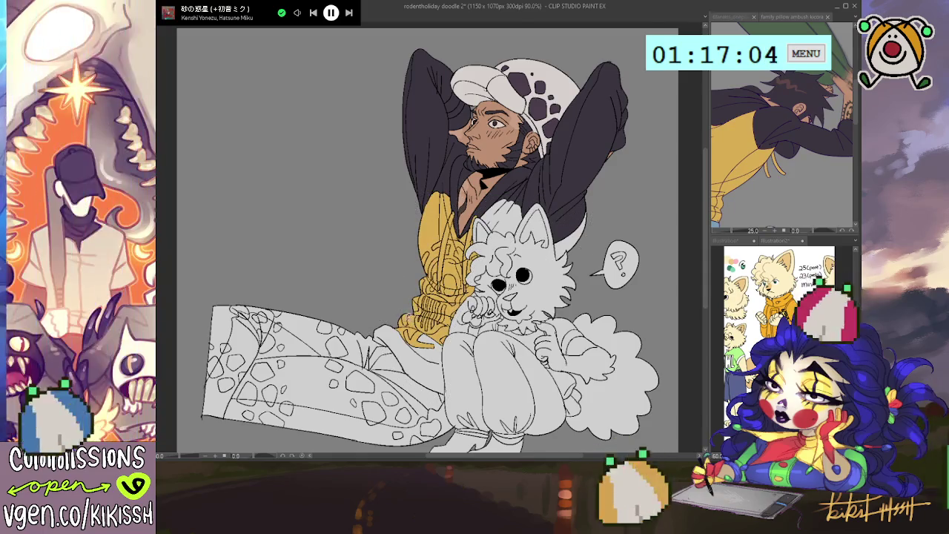
{"action": "left_click_drag", "start_coordinate": [443, 347], "coordinate": [415, 307]}
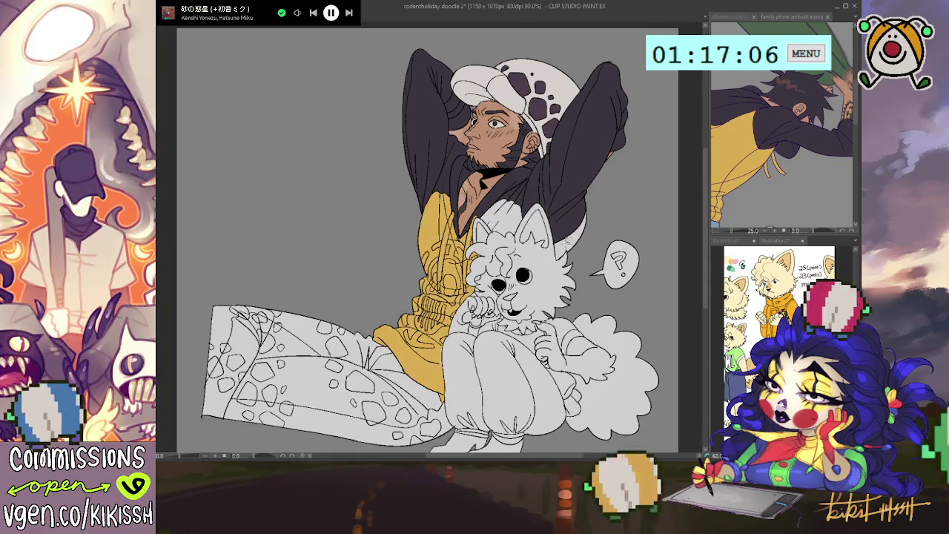
{"action": "left_click_drag", "start_coordinate": [558, 231], "coordinate": [581, 222]}
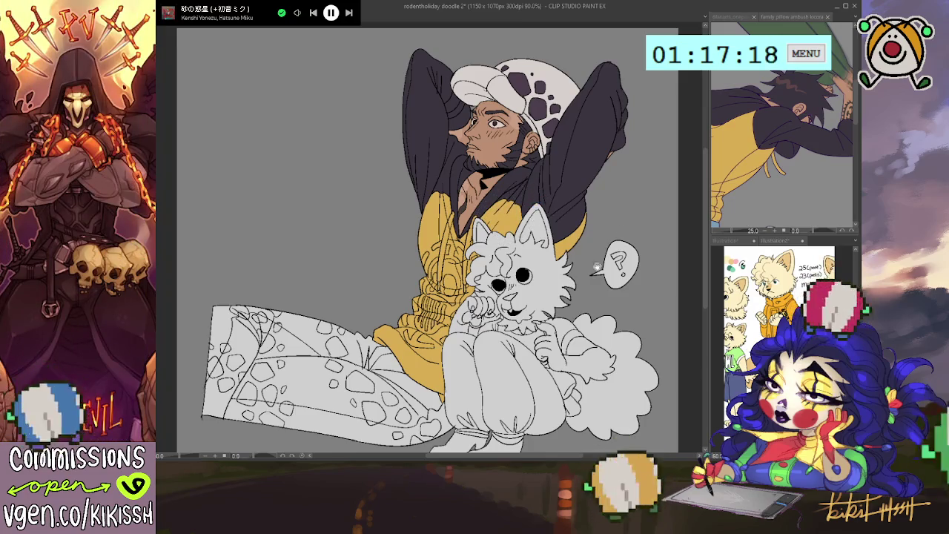
{"action": "left_click_drag", "start_coordinate": [538, 202], "coordinate": [524, 215]}
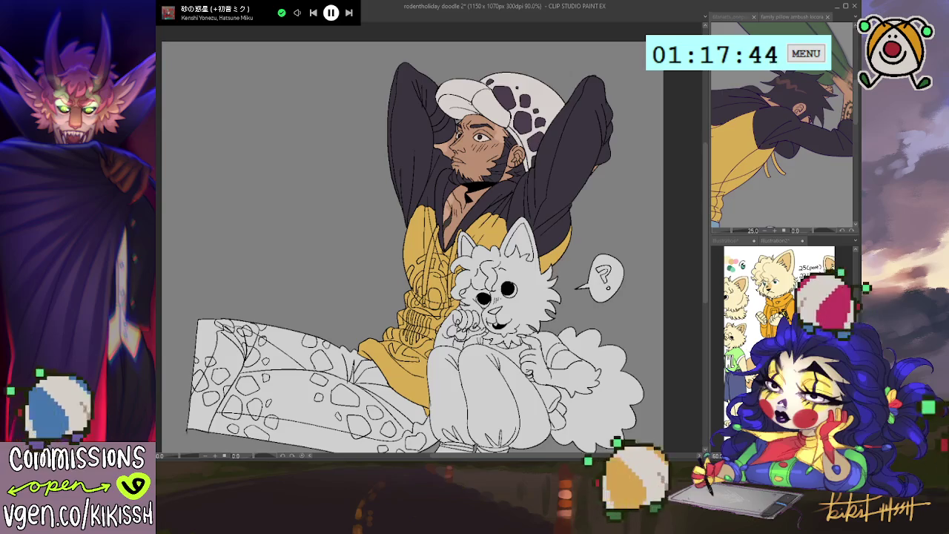
{"action": "left_click", "coordinate": [732, 16]}
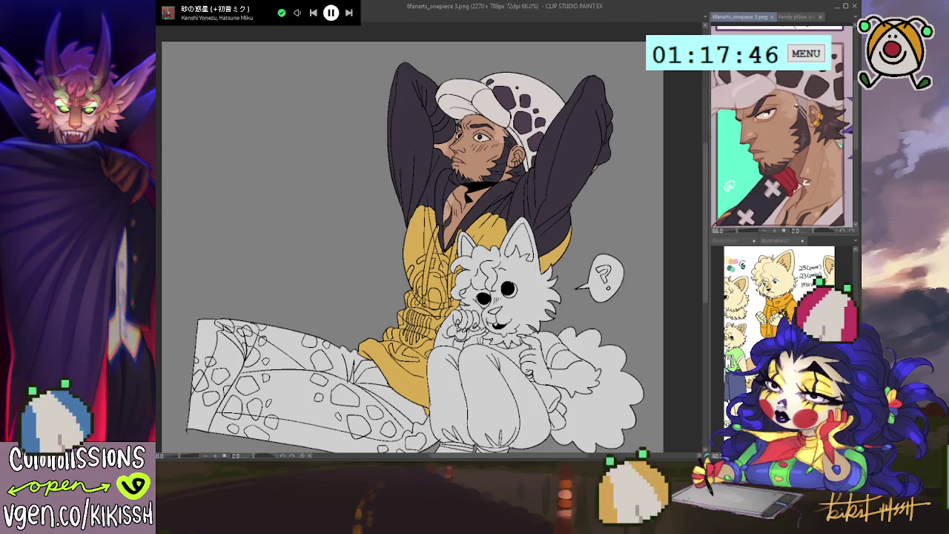
{"action": "left_click", "coordinate": [649, 177]}
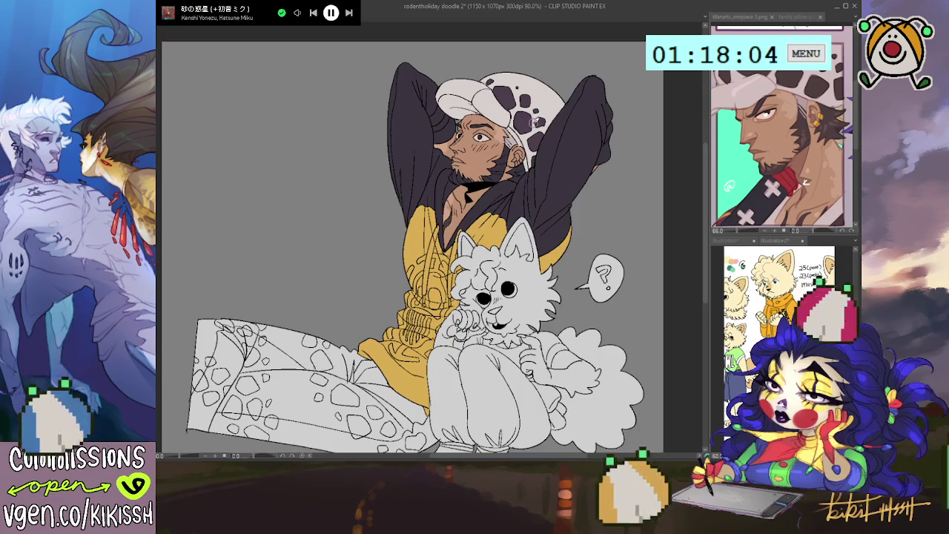
{"action": "left_click_drag", "start_coordinate": [533, 126], "coordinate": [528, 138]}
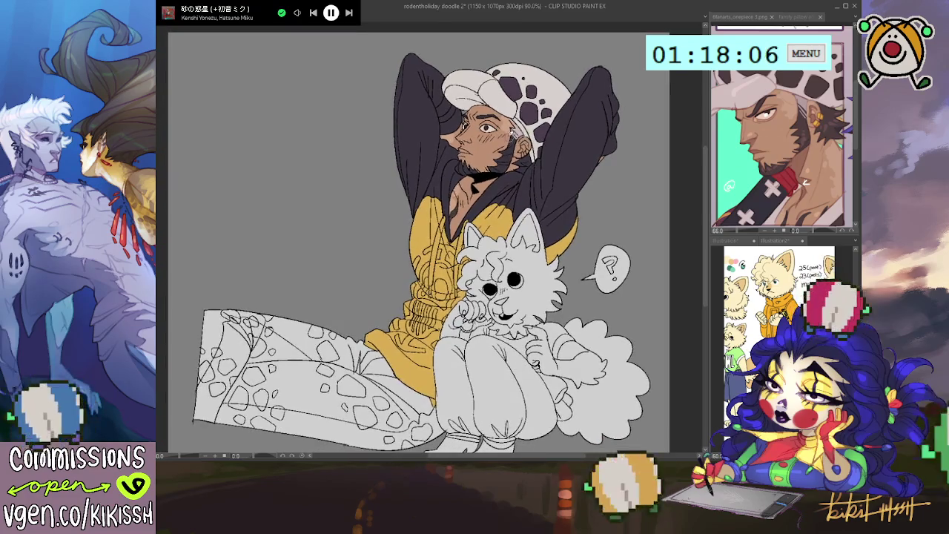
{"action": "left_click", "coordinate": [805, 139]}
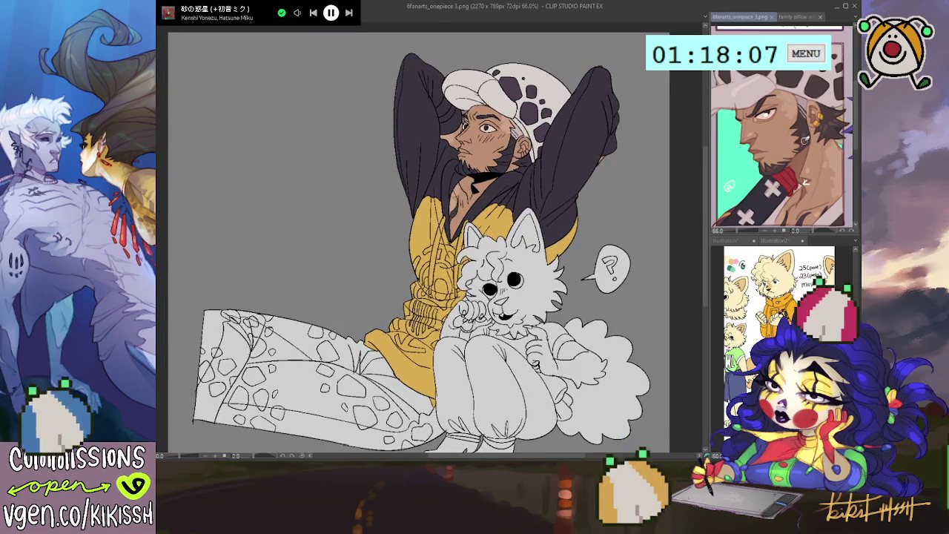
{"action": "left_click", "coordinate": [803, 17]}
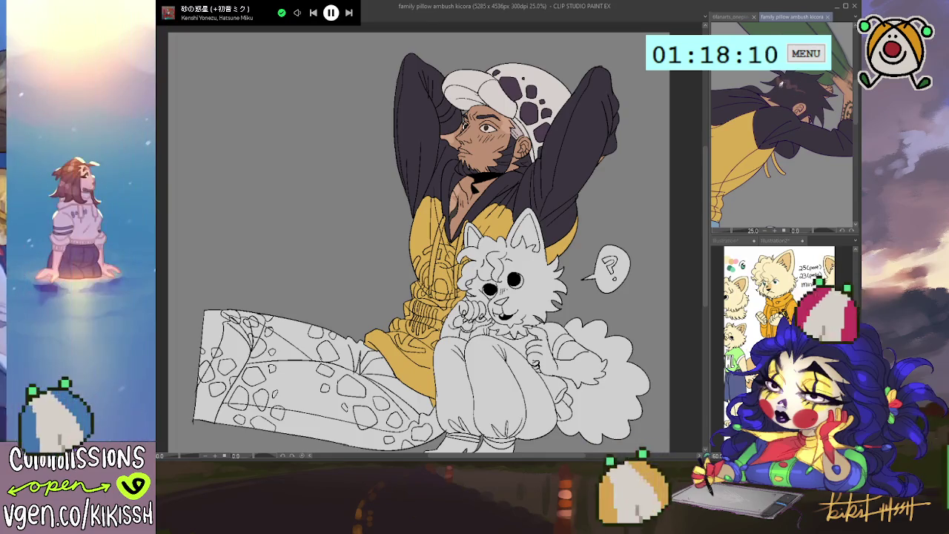
{"action": "left_click", "coordinate": [460, 168]}
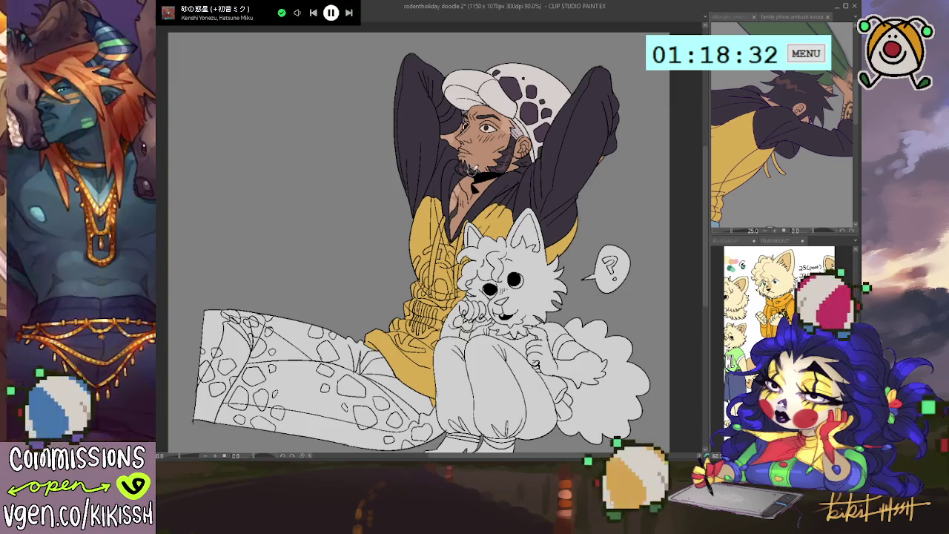
{"action": "left_click_drag", "start_coordinate": [472, 170], "coordinate": [482, 181]}
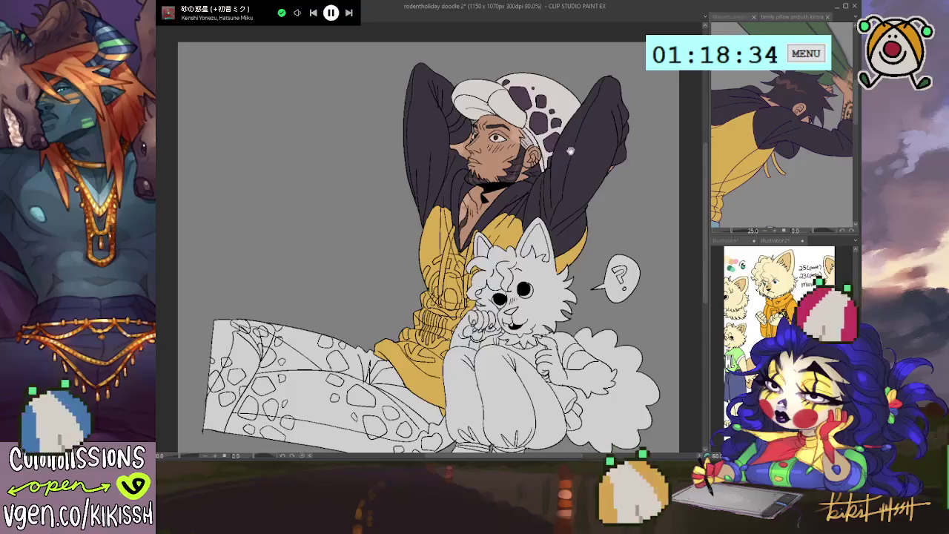
{"action": "left_click_drag", "start_coordinate": [542, 172], "coordinate": [539, 170]}
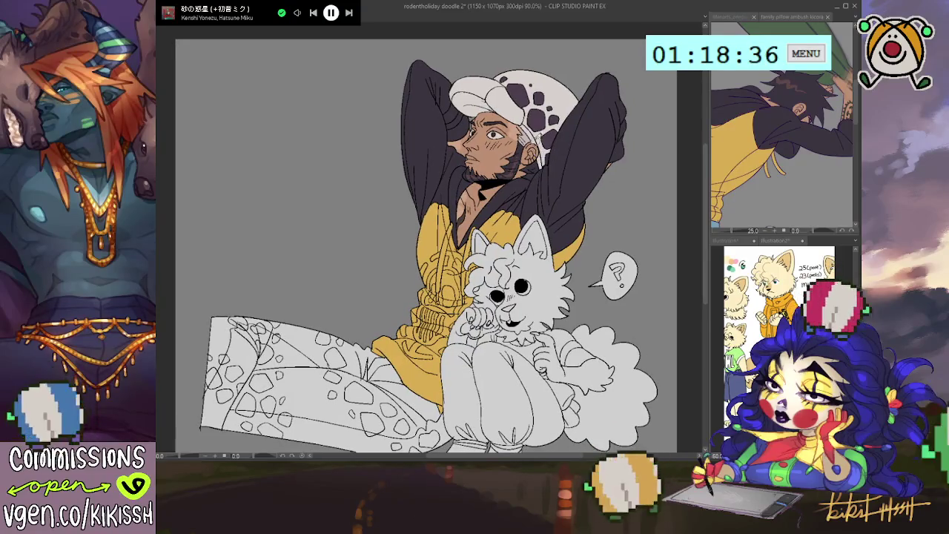
{"action": "scroll", "coordinate": [549, 117], "scroll_direction": "down", "scroll_amount": 1}
{"action": "scroll", "coordinate": [549, 118], "scroll_direction": "down", "scroll_amount": 1}
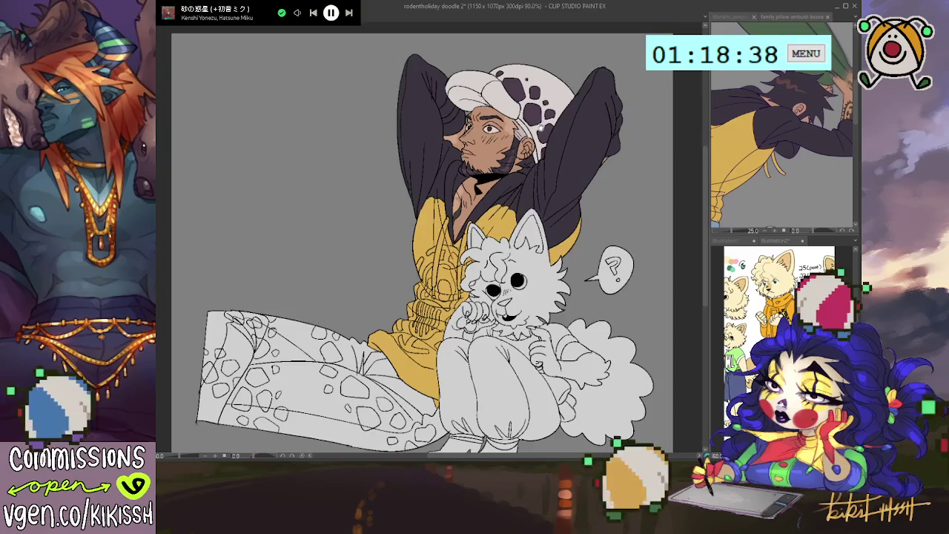
Step: Sketch the skull emblem on the hoodie front, fill it dark, and darken strokes near arm and waist
{"action": "scroll", "coordinate": [549, 117], "scroll_direction": "down", "scroll_amount": 1}
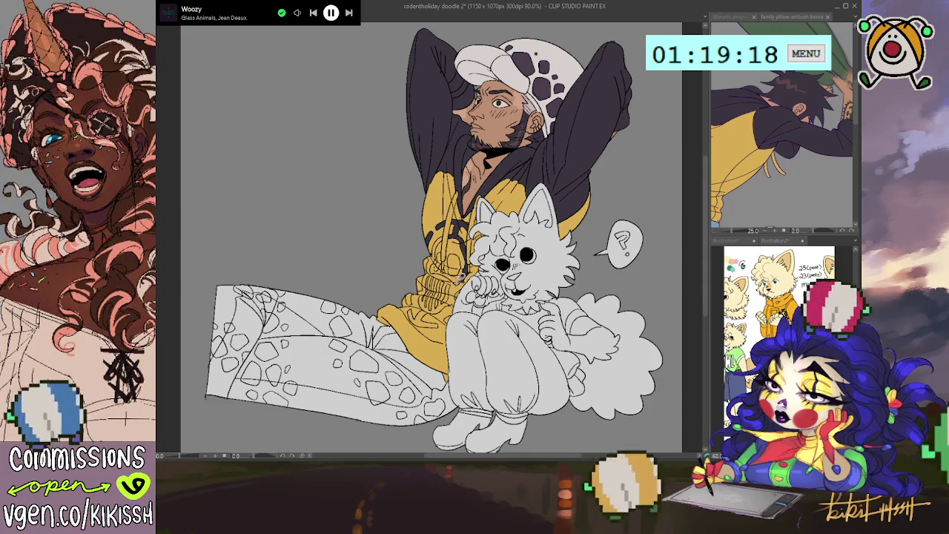
{"action": "mouse_move", "coordinate": [420, 283]}
{"action": "left_mouse_down"}
{"action": "mouse_move", "coordinate": [428, 317]}
{"action": "mouse_move", "coordinate": [440, 322]}
{"action": "left_mouse_up"}
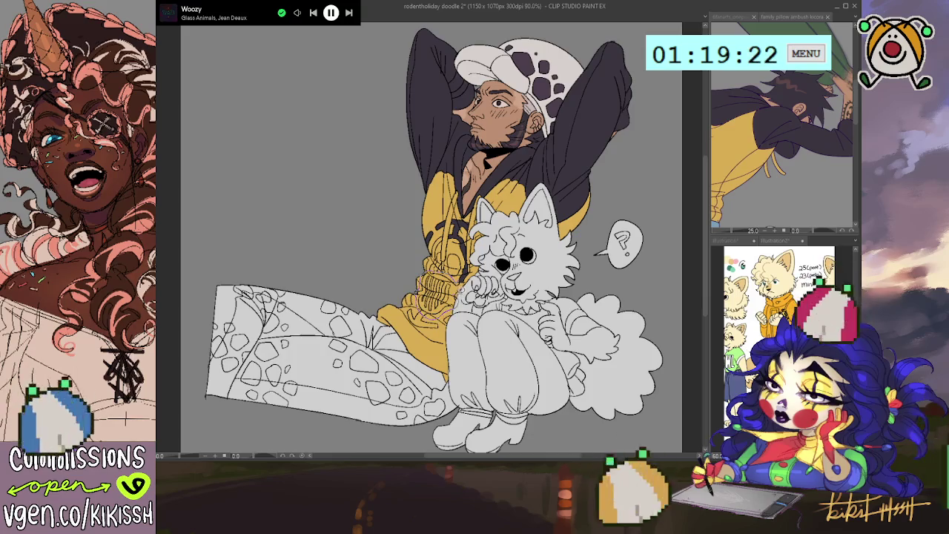
{"action": "left_click", "coordinate": [445, 293]}
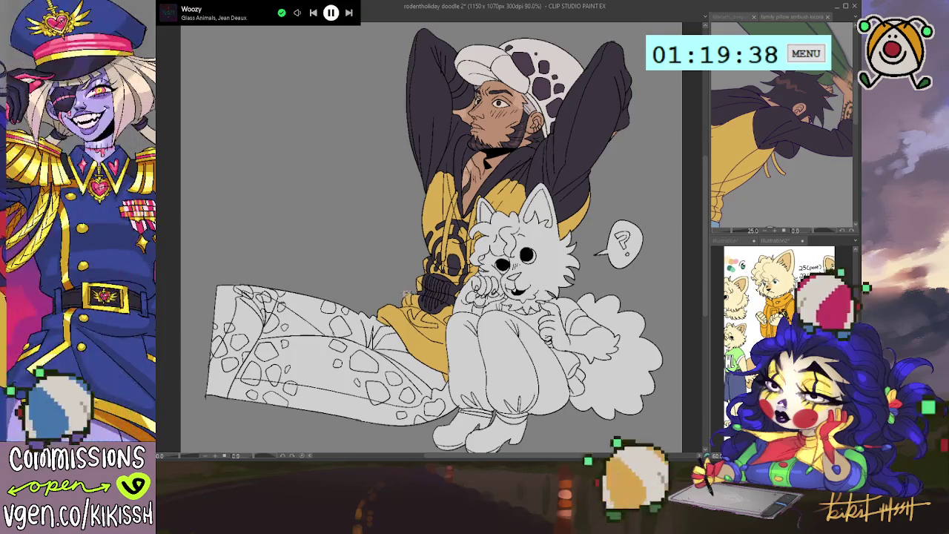
{"action": "mouse_move", "coordinate": [407, 299]}
{"action": "left_mouse_down"}
{"action": "mouse_move", "coordinate": [417, 293]}
{"action": "mouse_move", "coordinate": [413, 324]}
{"action": "mouse_move", "coordinate": [439, 328]}
{"action": "left_mouse_up"}
{"action": "left_click_drag", "start_coordinate": [462, 298], "coordinate": [447, 310]}
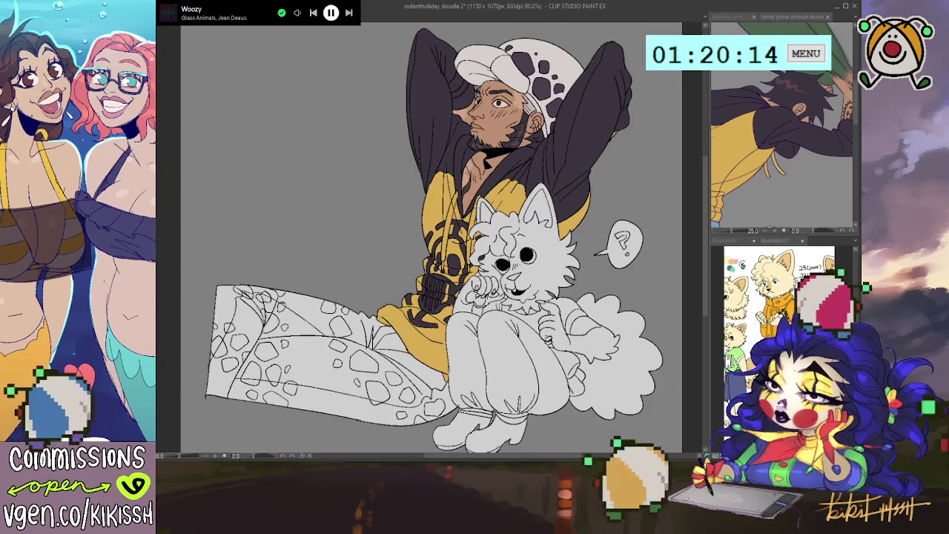
Step: Zoom to 100%, switch to the jeans reference, and lasso-fill the man's trousers light blue
{"action": "scroll", "coordinate": [479, 231], "scroll_direction": "up", "scroll_amount": 2}
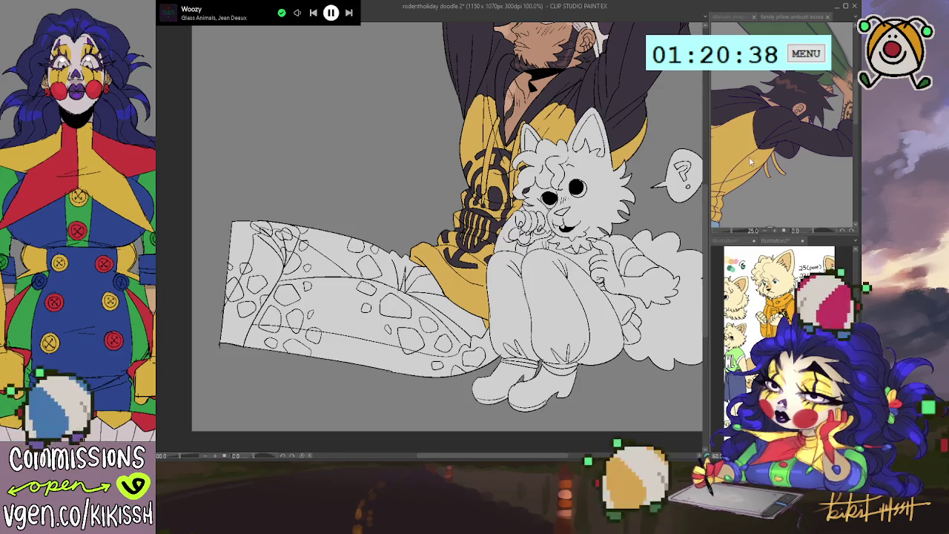
{"action": "key", "text": "ctrl+Tab"}
{"action": "key", "text": "ctrl+Tab"}
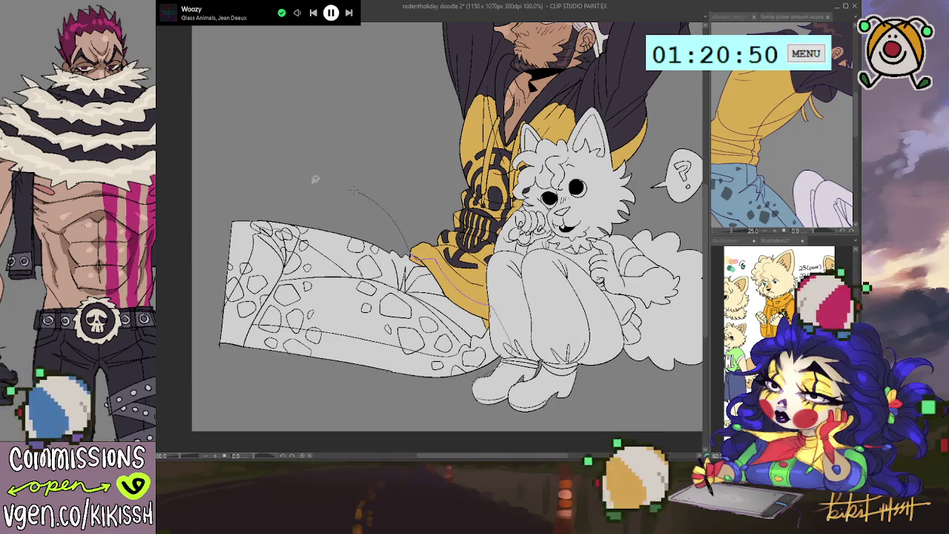
{"action": "left_click_drag", "start_coordinate": [411, 244], "coordinate": [498, 350]}
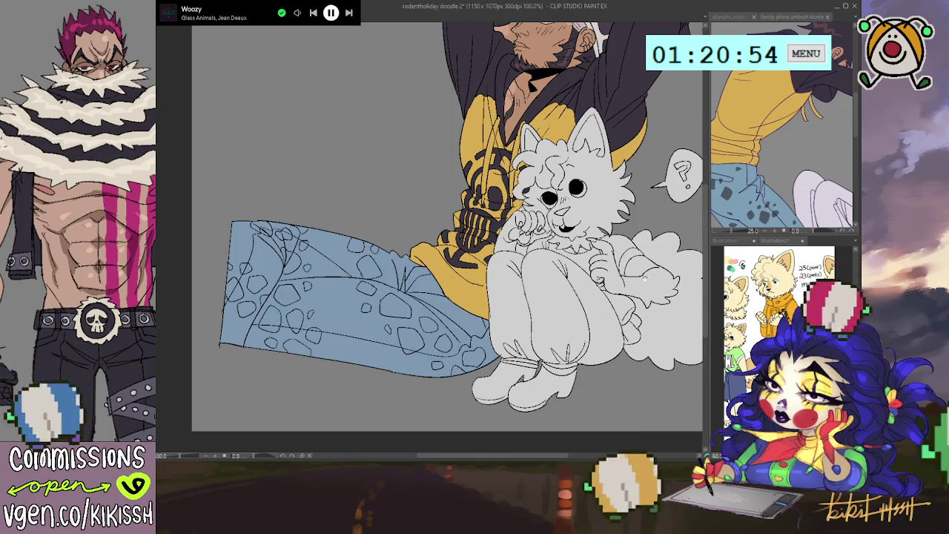
Step: Fill the spots on the left trouser leg dark, undoing one stray mark
{"action": "scroll", "coordinate": [642, 268], "scroll_direction": "up", "scroll_amount": 1}
{"action": "scroll", "coordinate": [641, 267], "scroll_direction": "down", "scroll_amount": 2}
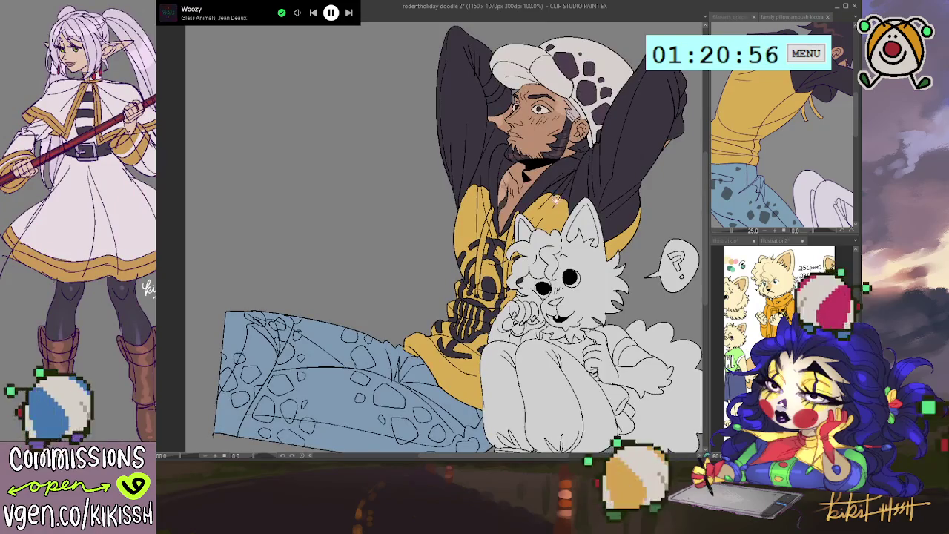
{"action": "scroll", "coordinate": [443, 258], "scroll_direction": "up", "scroll_amount": 3}
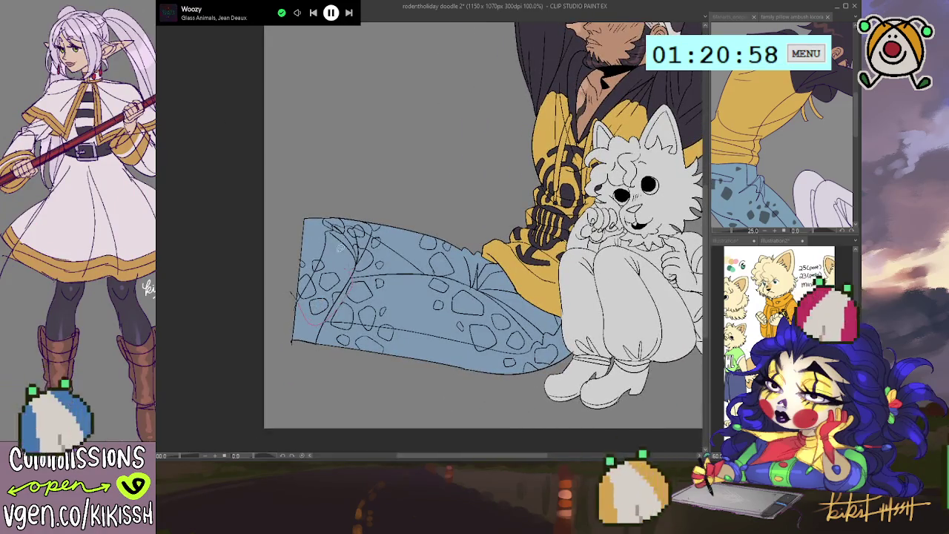
{"action": "left_click", "coordinate": [323, 283]}
{"action": "key", "text": "ctrl+z"}
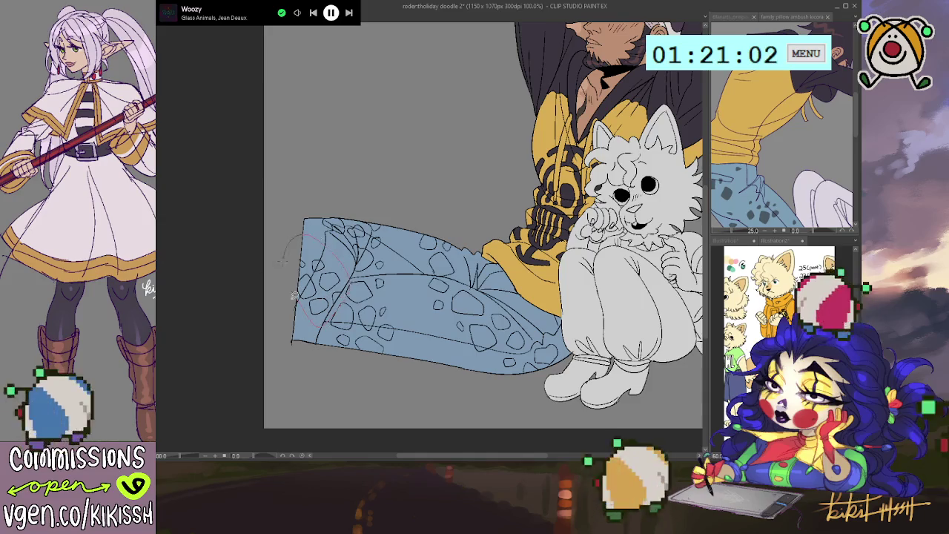
{"action": "left_click_drag", "start_coordinate": [304, 290], "coordinate": [335, 274]}
Step: Outline and fill the remaining dark spots on the lower and upper trousers
{"action": "left_click_drag", "start_coordinate": [392, 266], "coordinate": [326, 215]}
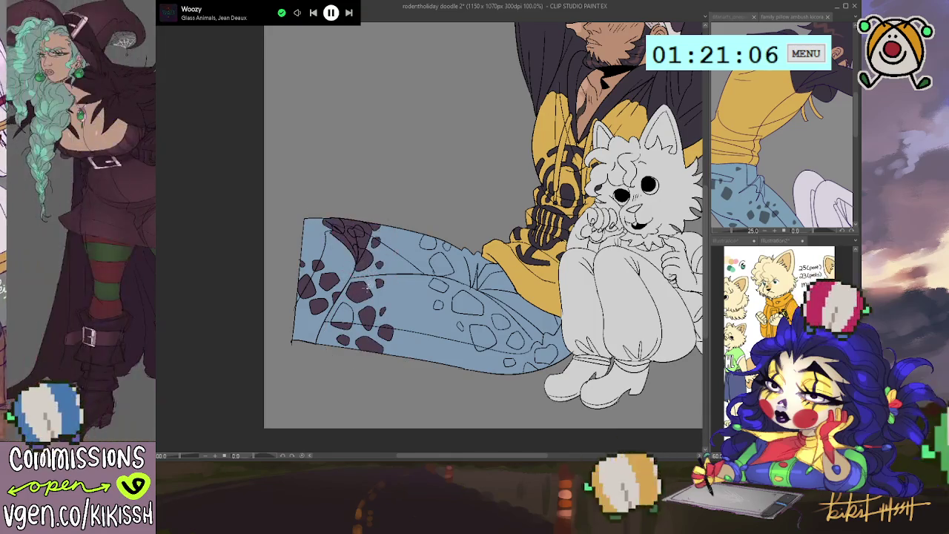
{"action": "mouse_move", "coordinate": [413, 295]}
{"action": "left_mouse_down"}
{"action": "mouse_move", "coordinate": [542, 376]}
{"action": "mouse_move", "coordinate": [540, 333]}
{"action": "mouse_move", "coordinate": [510, 315]}
{"action": "left_mouse_up"}
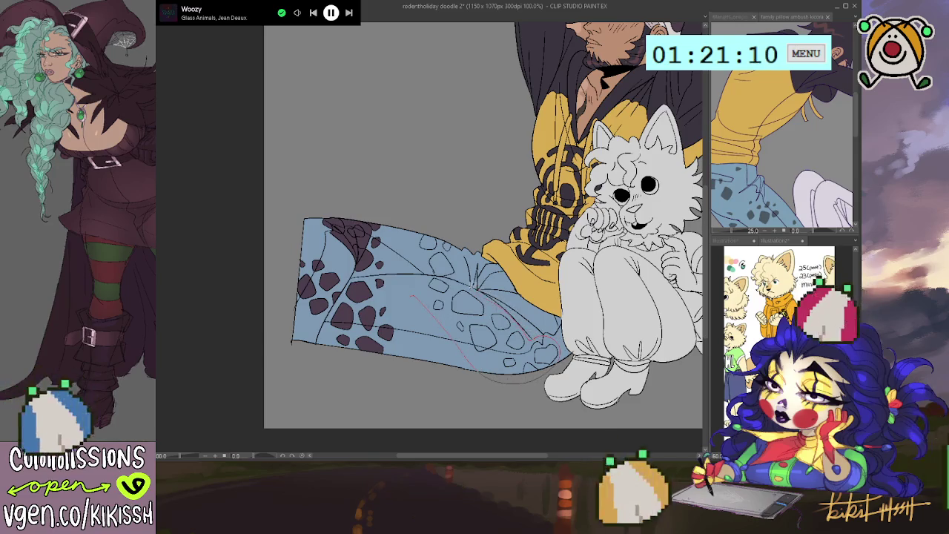
{"action": "left_click_drag", "start_coordinate": [440, 272], "coordinate": [443, 273]}
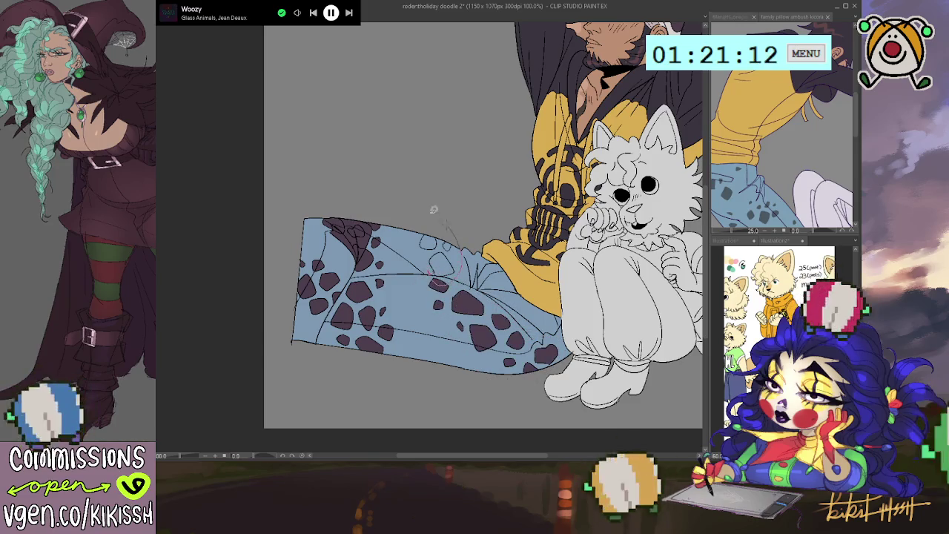
{"action": "left_click_drag", "start_coordinate": [432, 238], "coordinate": [501, 254]}
{"action": "mouse_move", "coordinate": [359, 252]}
{"action": "left_mouse_down"}
{"action": "mouse_move", "coordinate": [344, 227]}
{"action": "mouse_move", "coordinate": [366, 224]}
{"action": "left_mouse_up"}
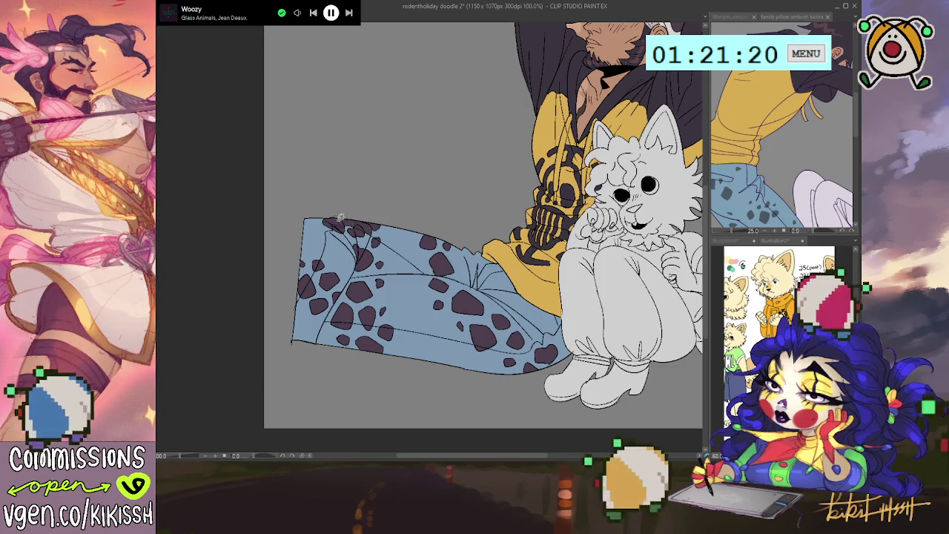
{"action": "mouse_move", "coordinate": [375, 229]}
{"action": "left_mouse_down"}
{"action": "mouse_move", "coordinate": [339, 213]}
{"action": "mouse_move", "coordinate": [366, 222]}
{"action": "left_mouse_up"}
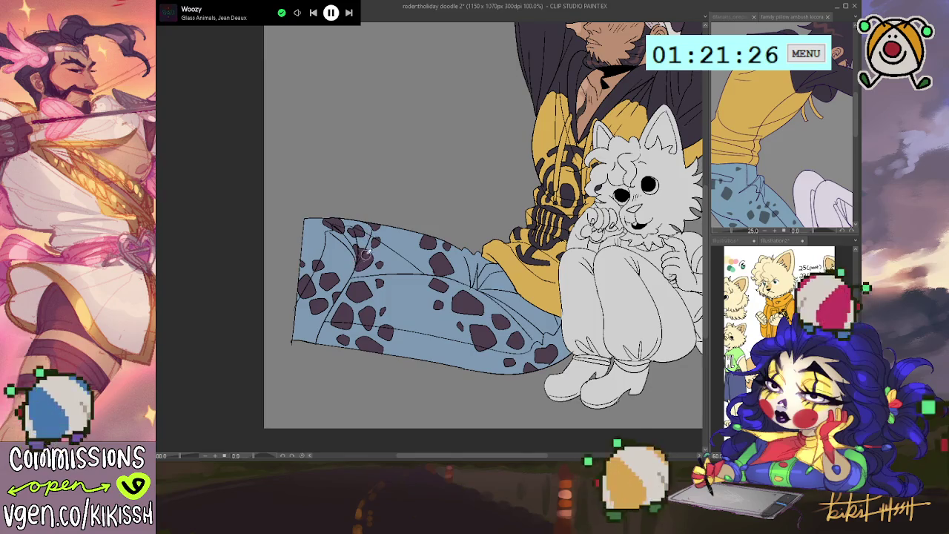
Step: Zoom out to 90% to view the whole figure and save the drawing
{"action": "scroll", "coordinate": [402, 228], "scroll_direction": "down", "scroll_amount": 1}
{"action": "scroll", "coordinate": [401, 221], "scroll_direction": "up", "scroll_amount": 2}
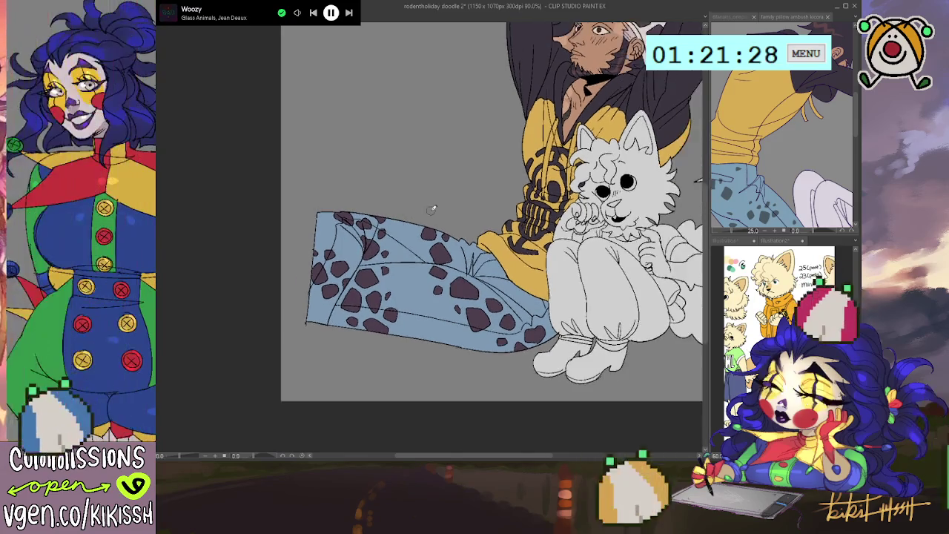
{"action": "scroll", "coordinate": [391, 218], "scroll_direction": "down", "scroll_amount": 1}
{"action": "scroll", "coordinate": [343, 252], "scroll_direction": "up", "scroll_amount": 2}
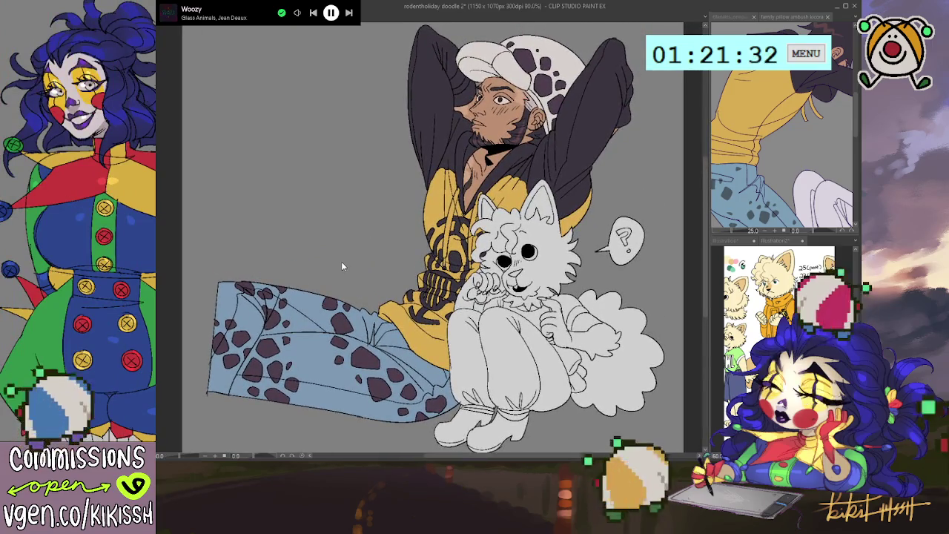
{"action": "key", "text": "ctrl+s"}
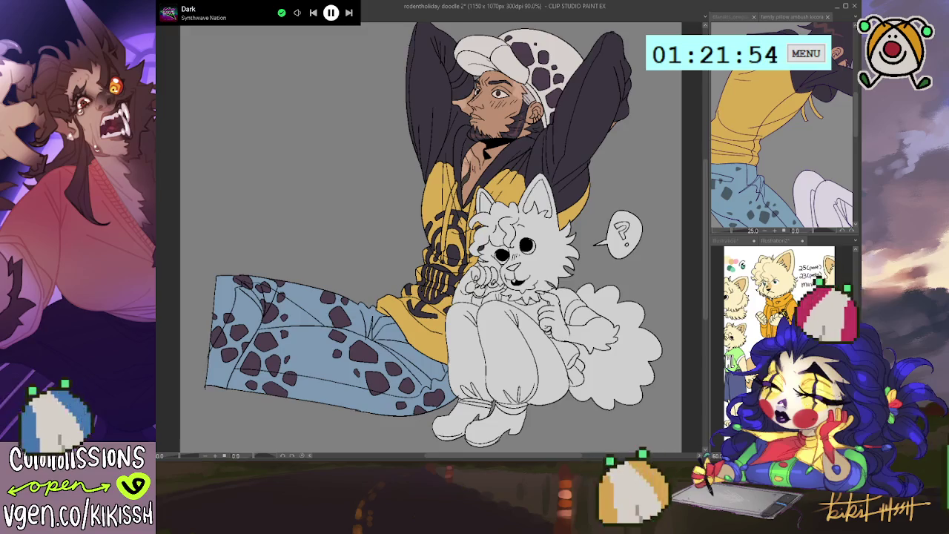
Step: Preview the hidden bunny behind the man by showing it, then hide it again
{"action": "key", "text": "ctrl+z"}
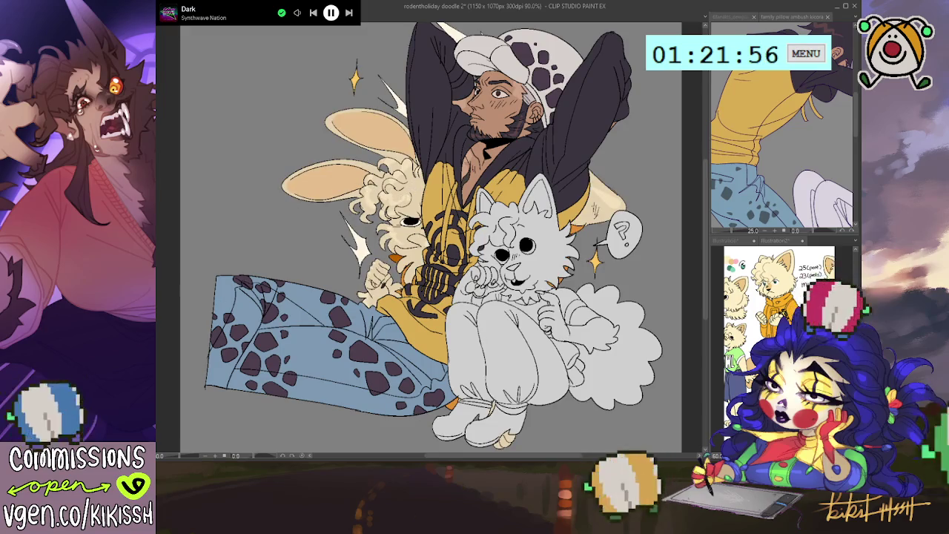
{"action": "key", "text": "ctrl+y"}
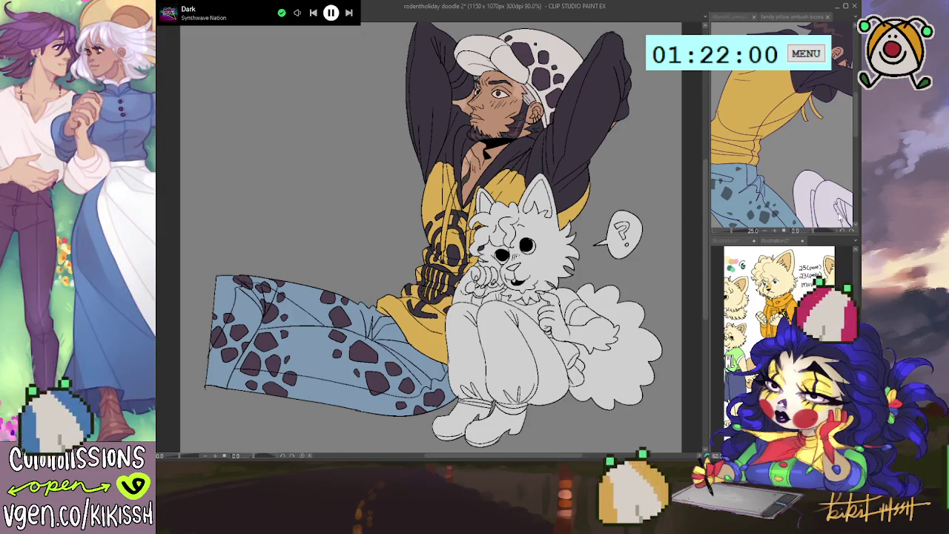
Step: Touch up the cream dog's paw with small dark marks, panning the canvas around it
{"action": "mouse_move", "coordinate": [687, 336]}
{"action": "left_mouse_down"}
{"action": "mouse_move", "coordinate": [688, 323]}
{"action": "mouse_move", "coordinate": [525, 162]}
{"action": "mouse_move", "coordinate": [464, 215]}
{"action": "mouse_move", "coordinate": [438, 356]}
{"action": "left_mouse_up"}
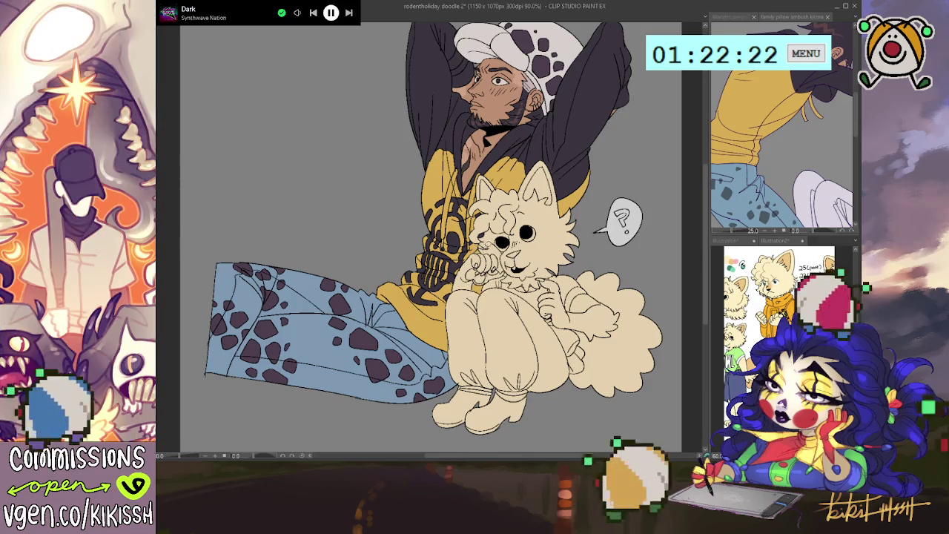
{"action": "mouse_move", "coordinate": [486, 263]}
{"action": "left_mouse_down"}
{"action": "mouse_move", "coordinate": [495, 275]}
{"action": "mouse_move", "coordinate": [461, 261]}
{"action": "mouse_move", "coordinate": [490, 261]}
{"action": "left_mouse_up"}
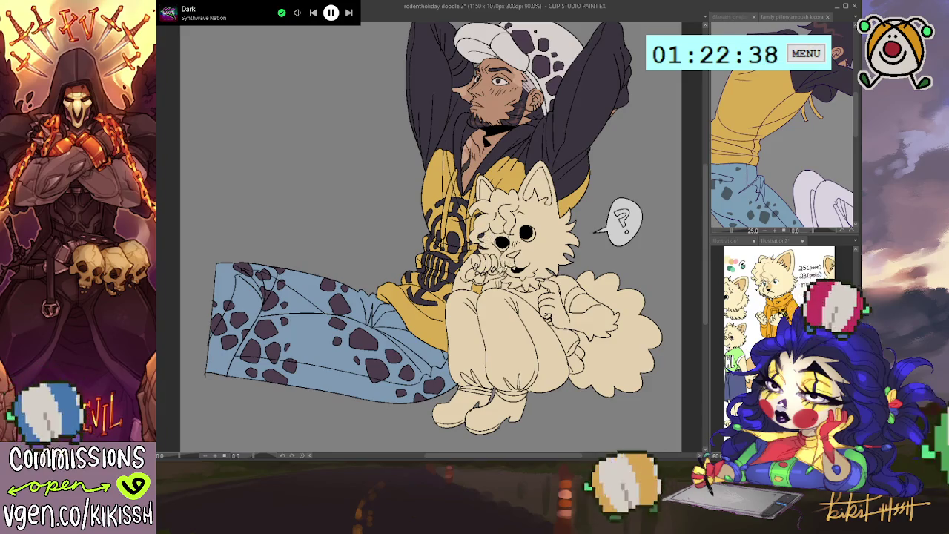
{"action": "left_click_drag", "start_coordinate": [438, 245], "coordinate": [443, 233]}
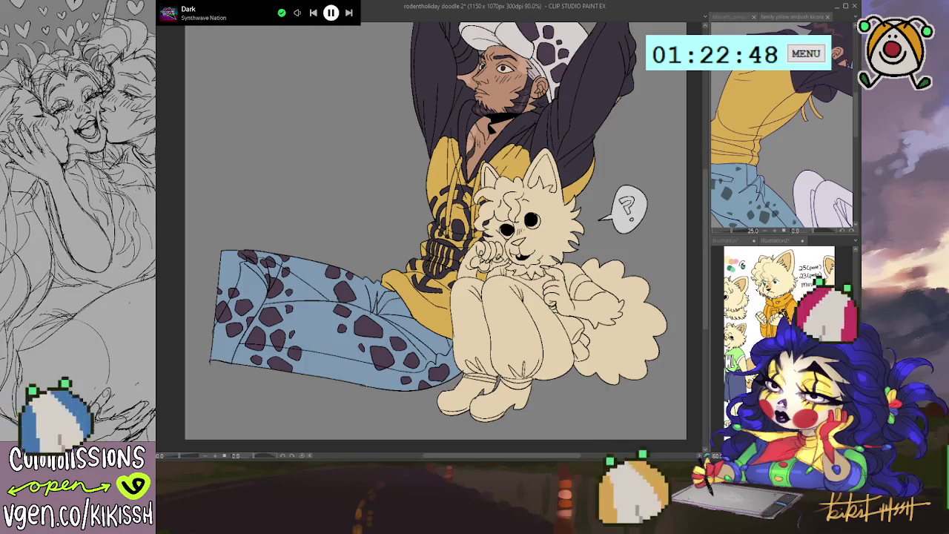
Step: Show and hide the bunny behind the man, then save the drawing
{"action": "key", "text": "ctrl+z"}
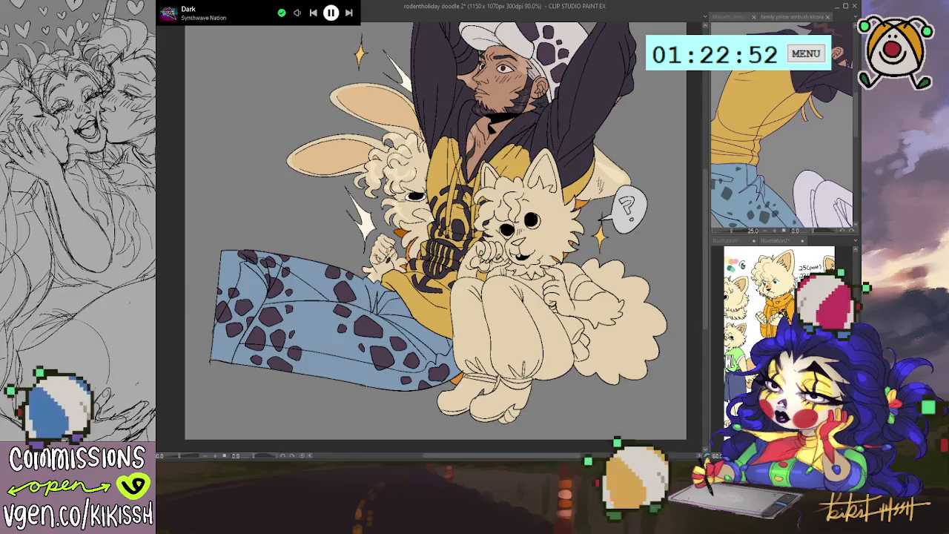
{"action": "key", "text": "ctrl+y"}
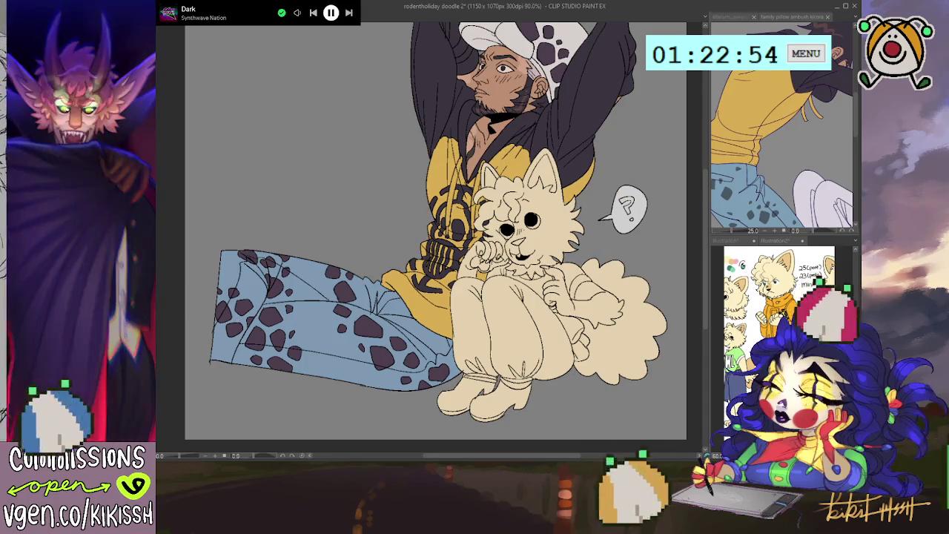
{"action": "key", "text": "ctrl+s"}
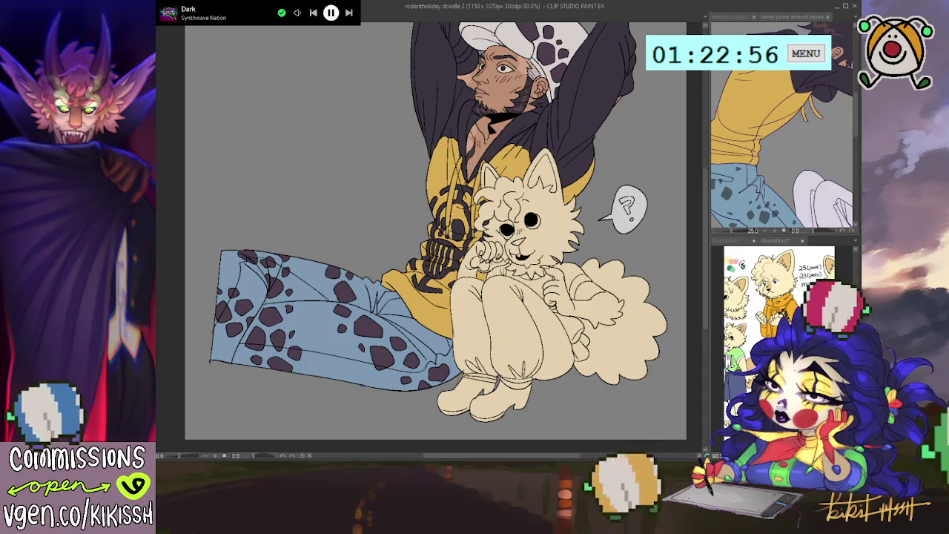
{"action": "left_click_drag", "start_coordinate": [630, 325], "coordinate": [636, 292]}
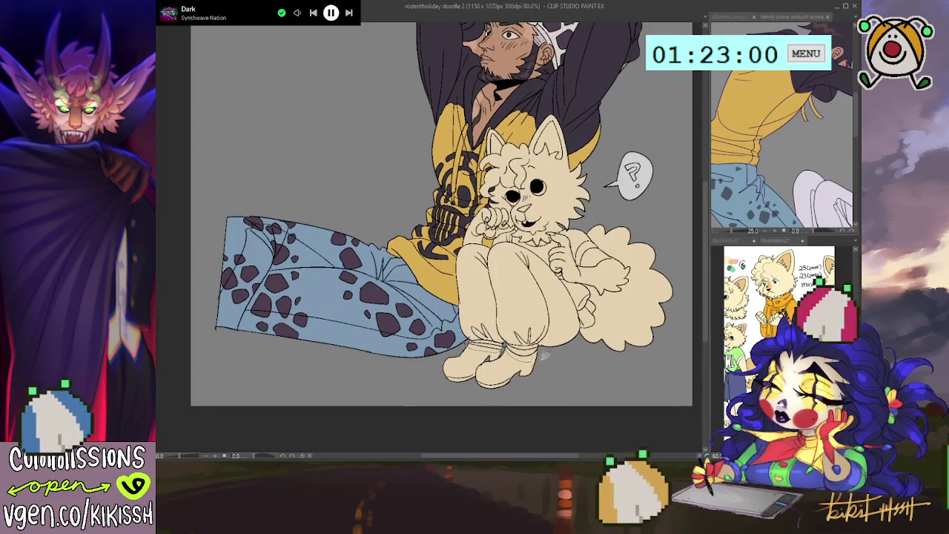
Step: Close gaps in the dog's leg outlines, fill its baggy pants orange, and reveal the bunny again
{"action": "left_click_drag", "start_coordinate": [565, 276], "coordinate": [515, 236]}
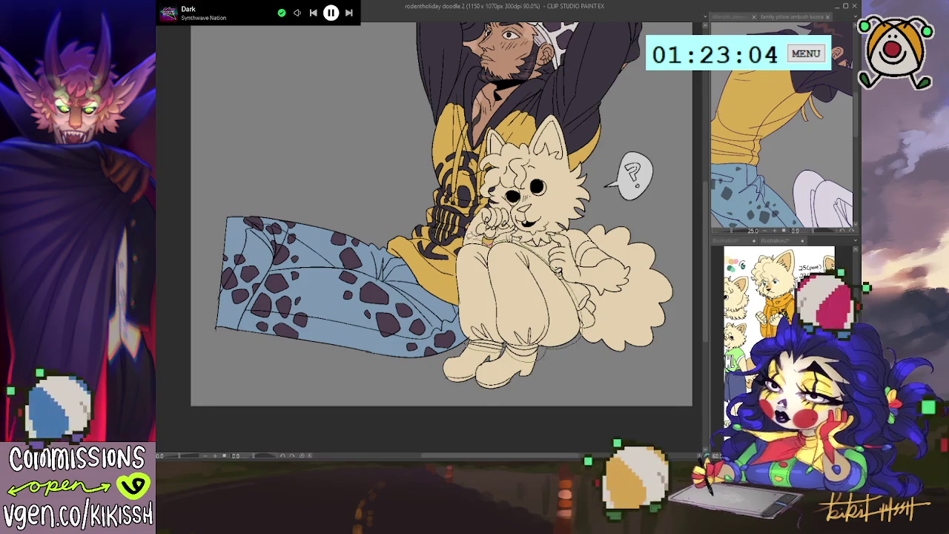
{"action": "mouse_move", "coordinate": [455, 256]}
{"action": "left_mouse_down"}
{"action": "mouse_move", "coordinate": [460, 334]}
{"action": "mouse_move", "coordinate": [579, 356]}
{"action": "left_mouse_up"}
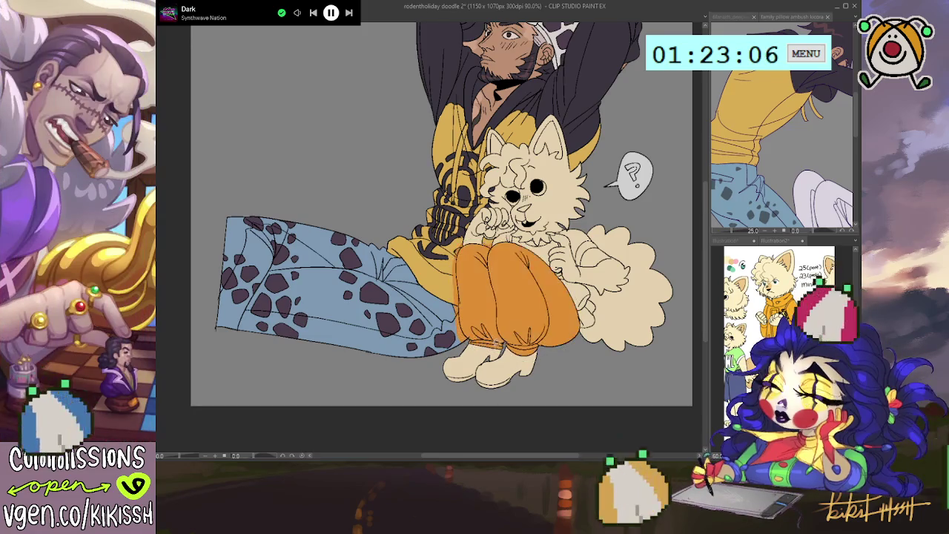
{"action": "key", "text": "ctrl+z"}
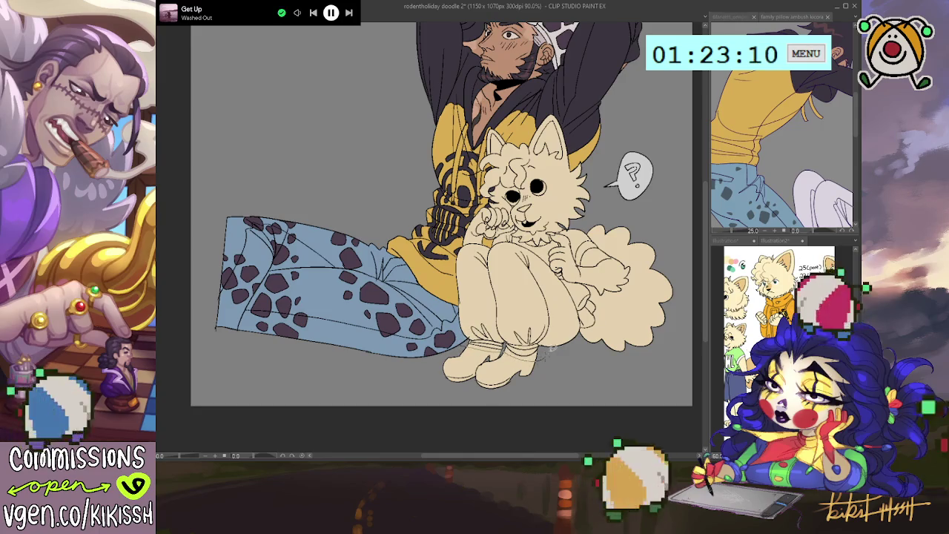
{"action": "mouse_move", "coordinate": [571, 343]}
{"action": "left_mouse_down"}
{"action": "mouse_move", "coordinate": [580, 278]}
{"action": "mouse_move", "coordinate": [513, 239]}
{"action": "left_mouse_up"}
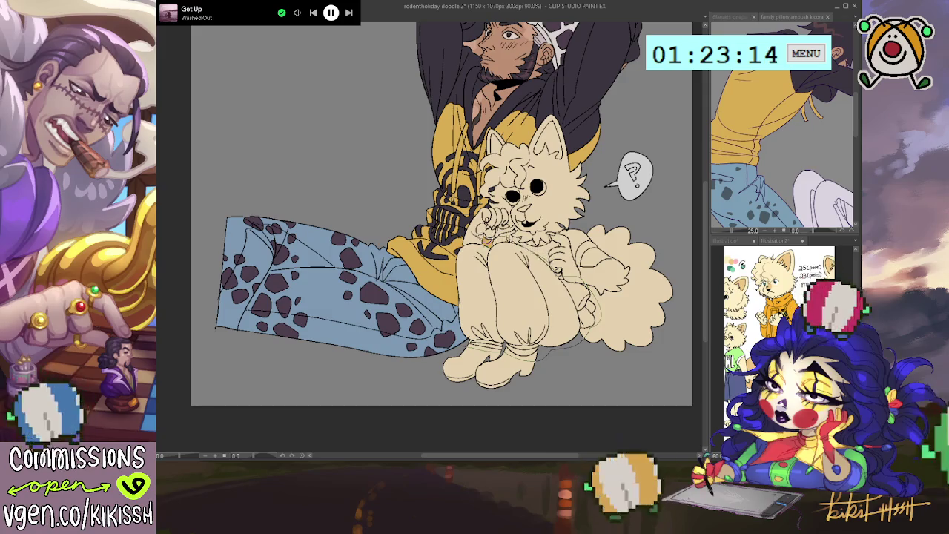
{"action": "left_click", "coordinate": [510, 319]}
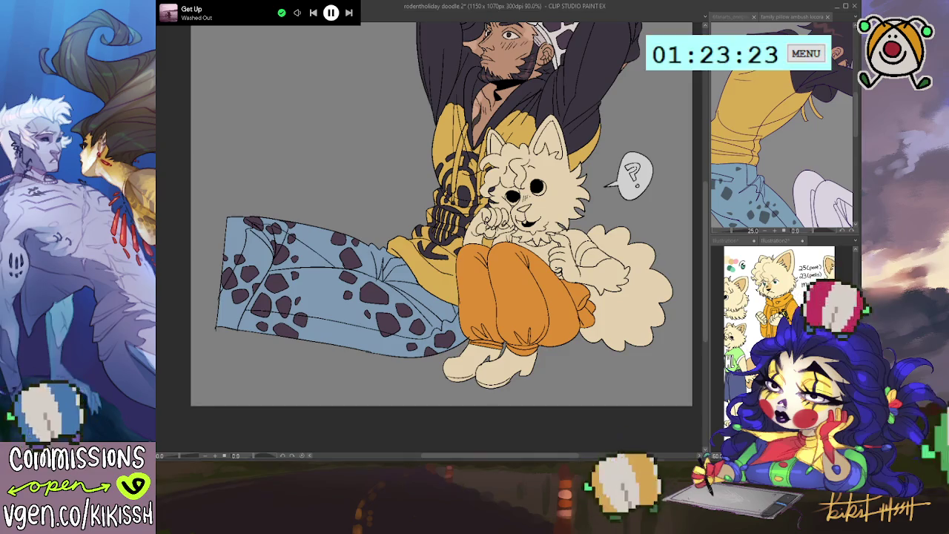
{"action": "left_click_drag", "start_coordinate": [643, 373], "coordinate": [620, 386]}
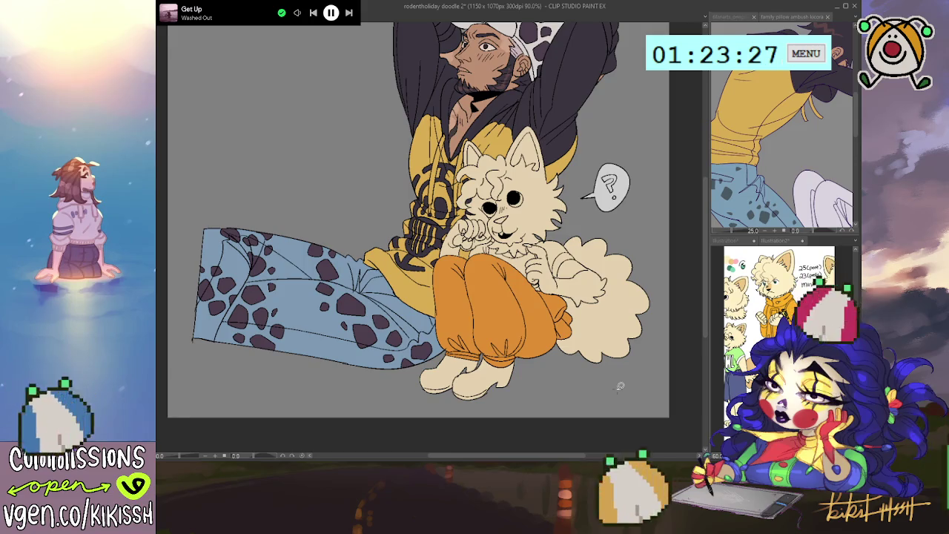
{"action": "key", "text": "ctrl+z"}
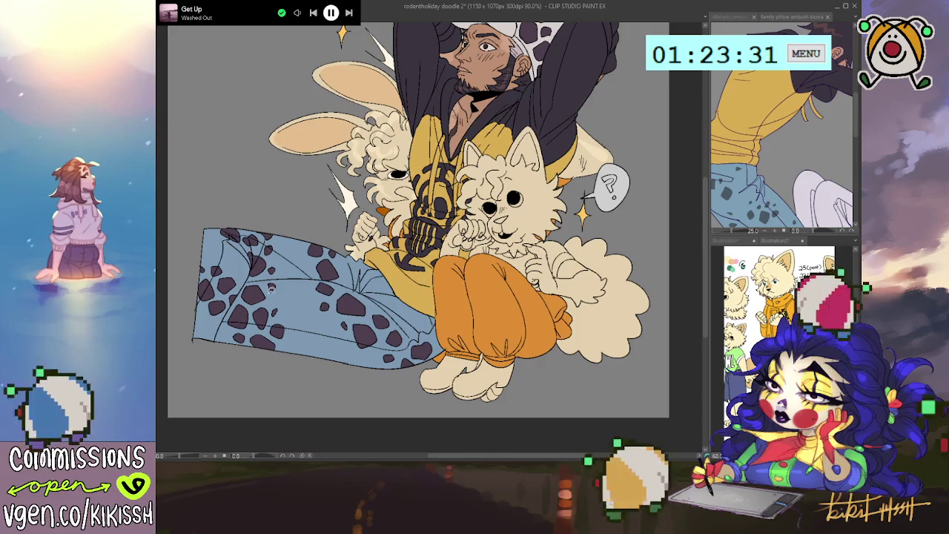
{"action": "key", "text": "ctrl+y"}
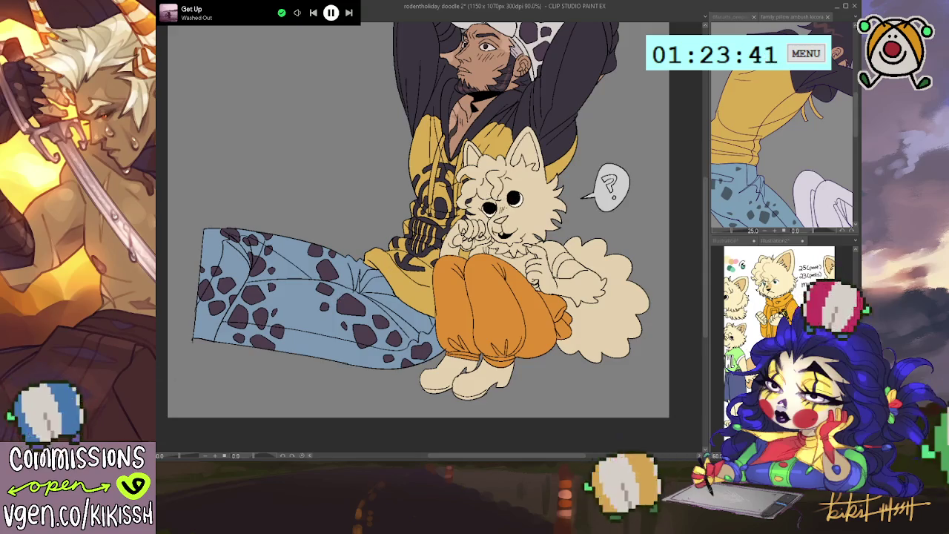
{"action": "key", "text": "ctrl+z"}
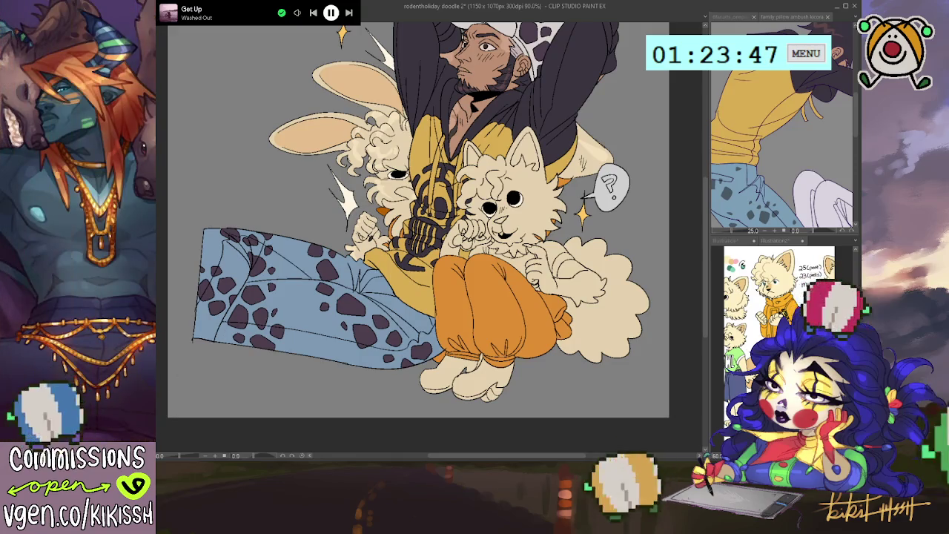
{"action": "key", "text": "ctrl+y"}
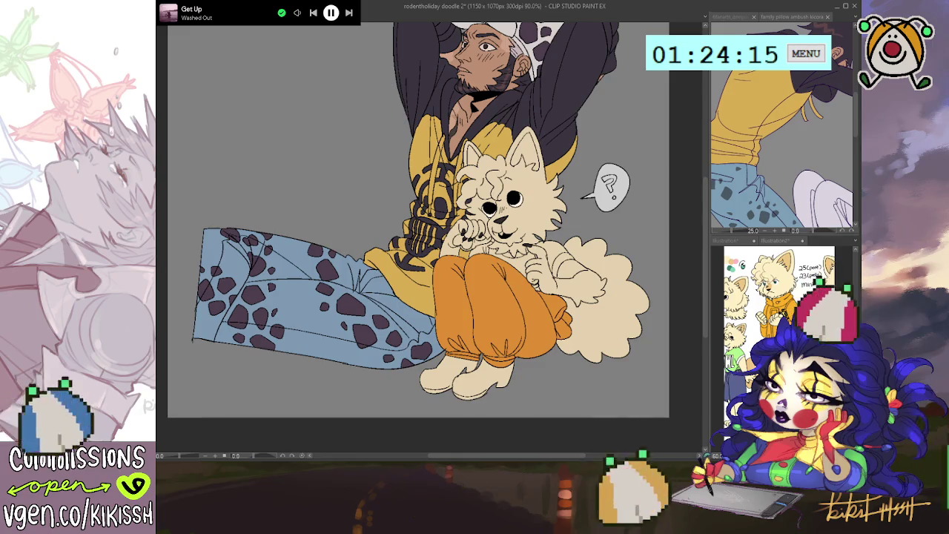
{"action": "key", "text": "ctrl+z"}
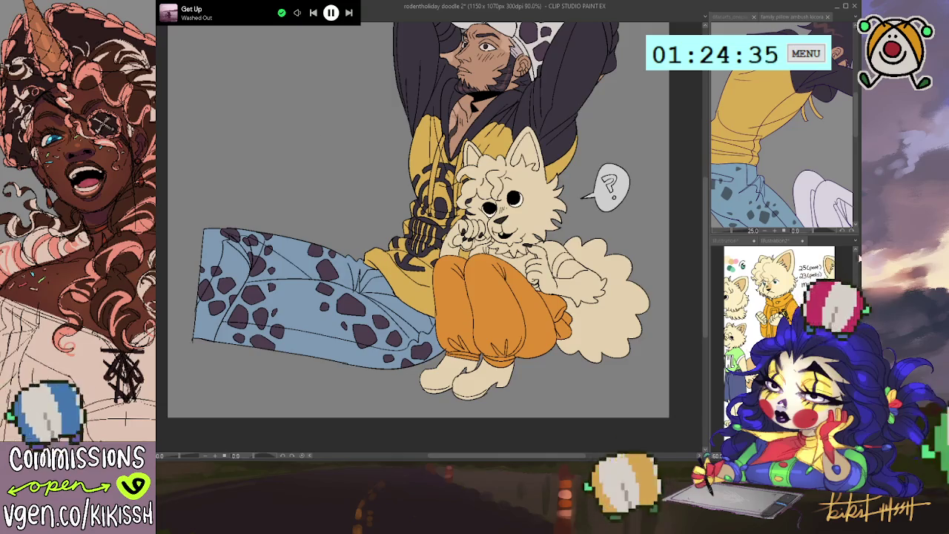
{"action": "left_click_drag", "start_coordinate": [480, 290], "coordinate": [471, 265]}
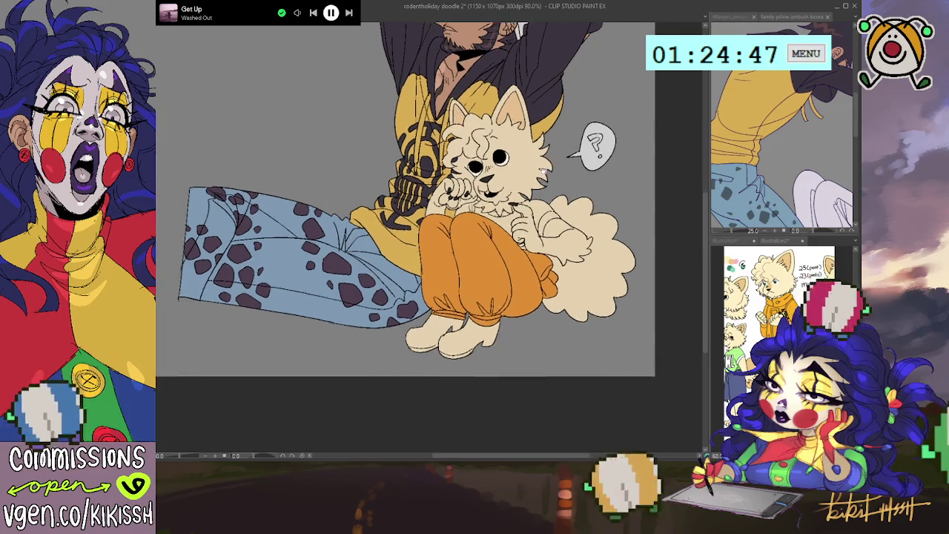
{"action": "scroll", "coordinate": [541, 190], "scroll_direction": "down", "scroll_amount": 1}
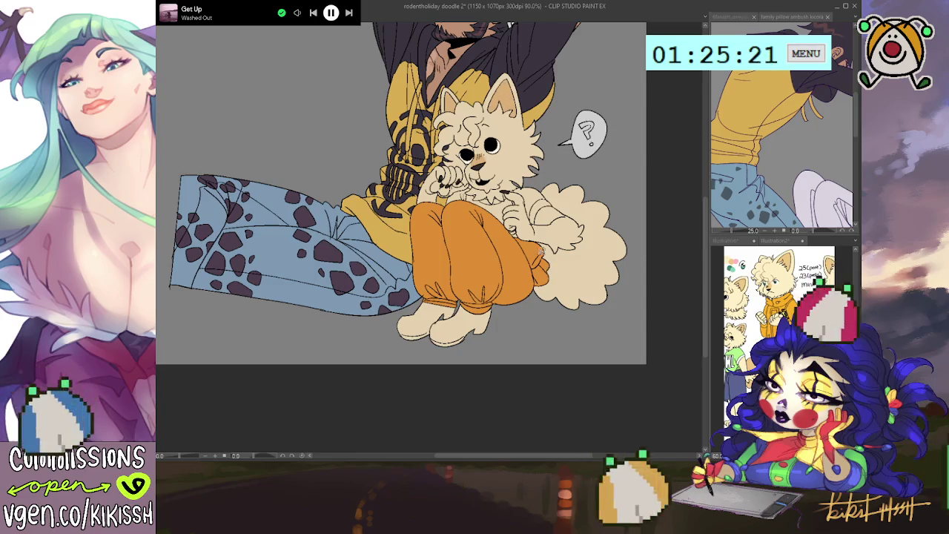
Step: Select the dog's tail for tan shading and add small details on its paw, chin and chest
{"action": "mouse_move", "coordinate": [538, 254]}
{"action": "left_mouse_down"}
{"action": "mouse_move", "coordinate": [608, 319]}
{"action": "mouse_move", "coordinate": [586, 179]}
{"action": "mouse_move", "coordinate": [547, 206]}
{"action": "mouse_move", "coordinate": [534, 245]}
{"action": "left_mouse_up"}
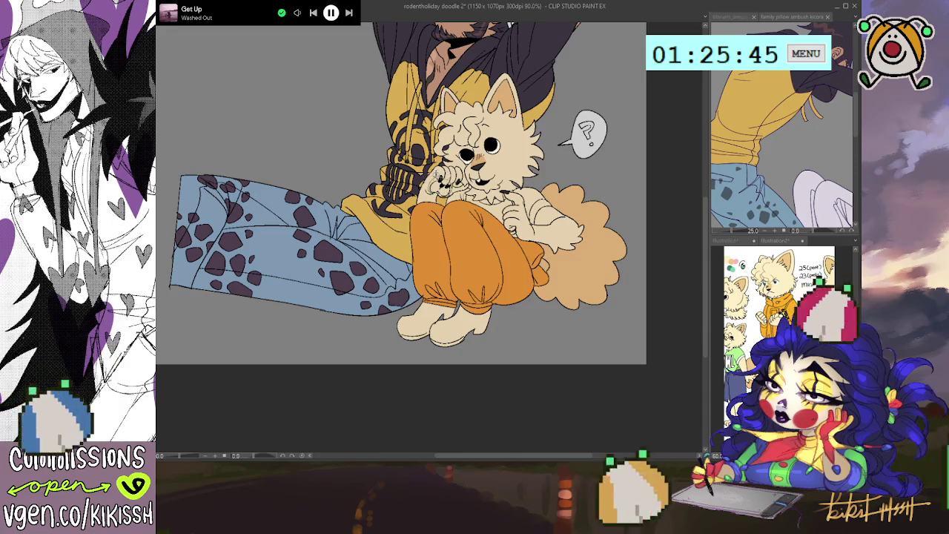
{"action": "left_click_drag", "start_coordinate": [450, 175], "coordinate": [436, 192]}
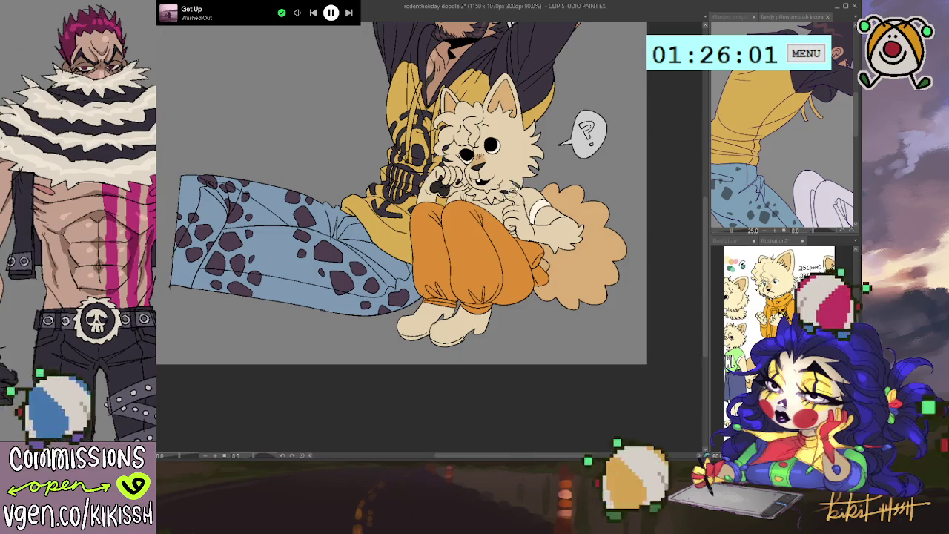
{"action": "left_click_drag", "start_coordinate": [471, 189], "coordinate": [489, 200]}
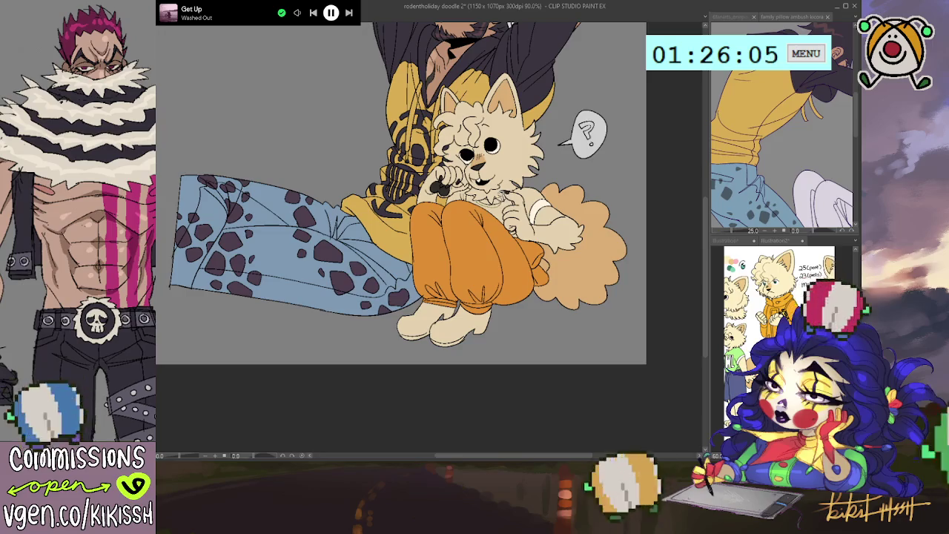
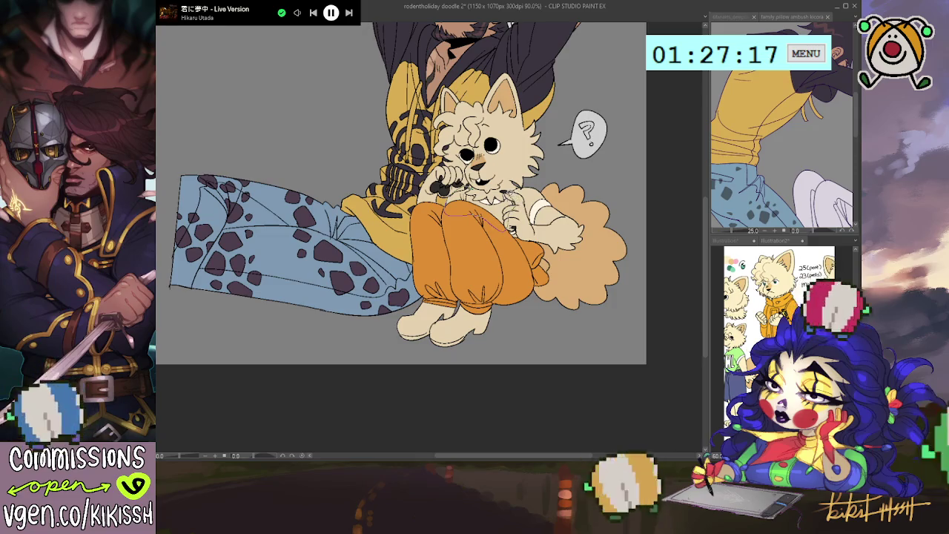
Step: Fill the dog's collar pink, extend the pink around its arm, and touch up its hand
{"action": "left_click", "coordinate": [482, 202]}
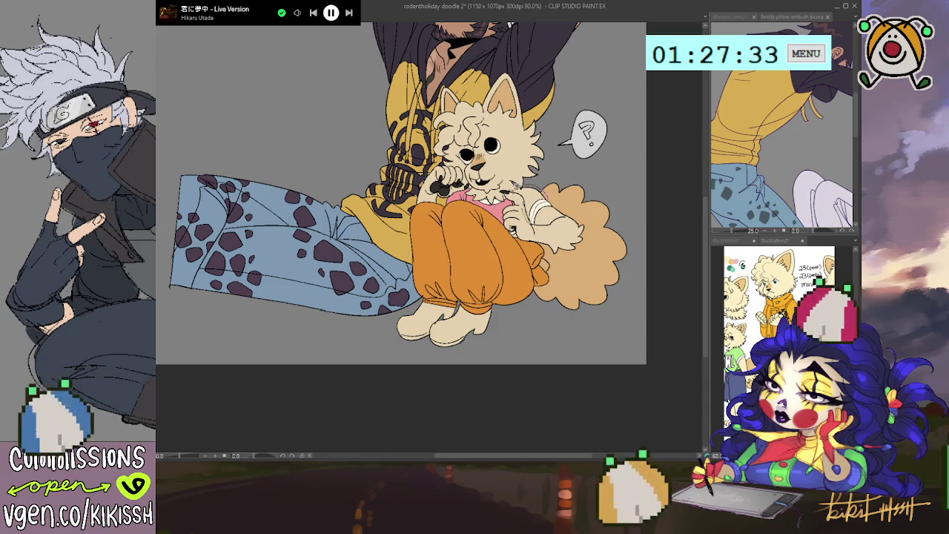
{"action": "left_click_drag", "start_coordinate": [534, 197], "coordinate": [515, 199]}
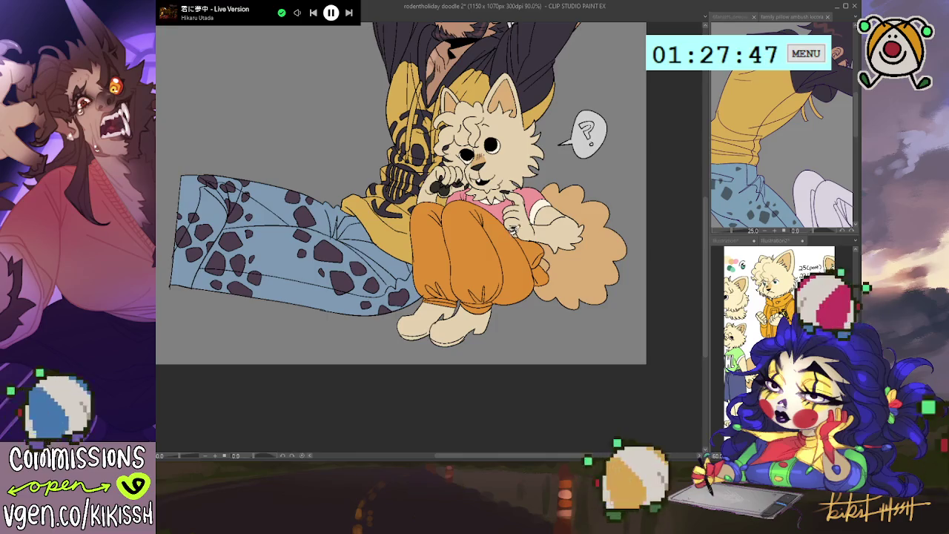
{"action": "left_click_drag", "start_coordinate": [523, 228], "coordinate": [536, 219]}
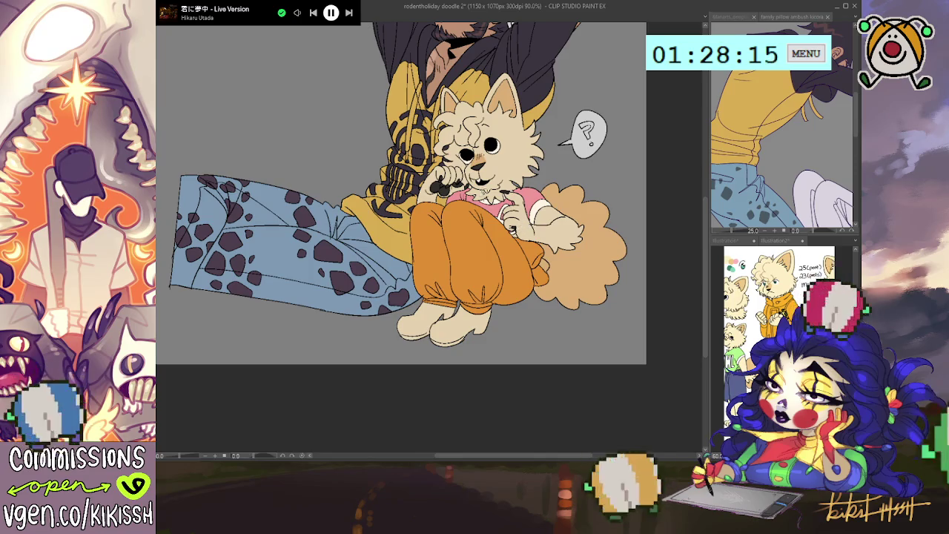
{"action": "scroll", "coordinate": [489, 223], "scroll_direction": "up", "scroll_amount": 3}
Step: Patch the small white spot between the dog's hand and mouth with pink
{"action": "scroll", "coordinate": [489, 222], "scroll_direction": "up", "scroll_amount": 3}
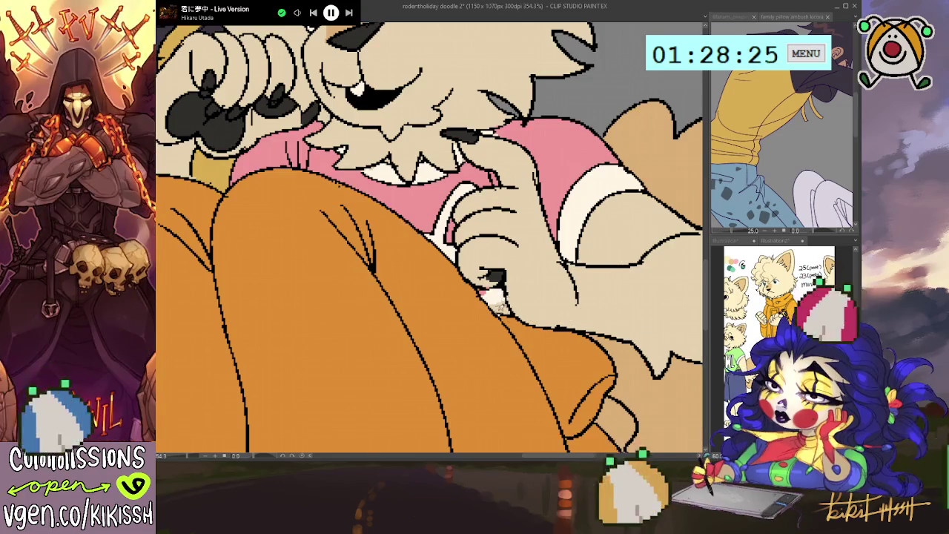
{"action": "left_click_drag", "start_coordinate": [497, 298], "coordinate": [502, 291]}
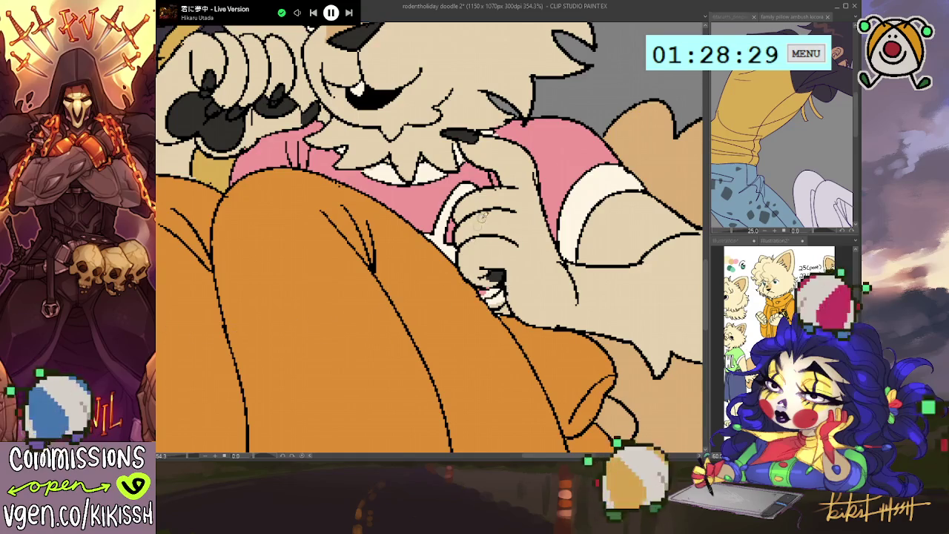
{"action": "left_click_drag", "start_coordinate": [480, 290], "coordinate": [486, 294]}
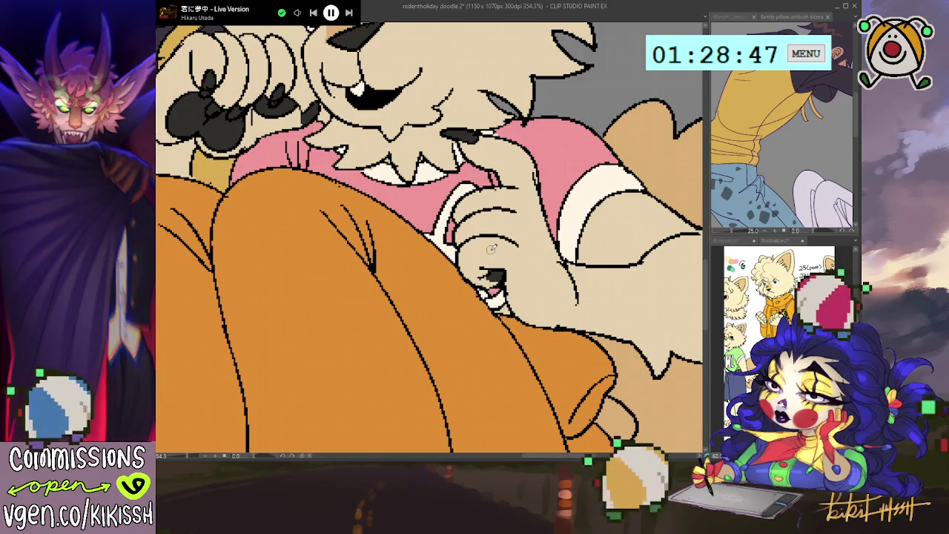
{"action": "scroll", "coordinate": [483, 253], "scroll_direction": "down", "scroll_amount": 5}
{"action": "scroll", "coordinate": [483, 253], "scroll_direction": "down", "scroll_amount": 3}
{"action": "scroll", "coordinate": [483, 253], "scroll_direction": "down", "scroll_amount": 1}
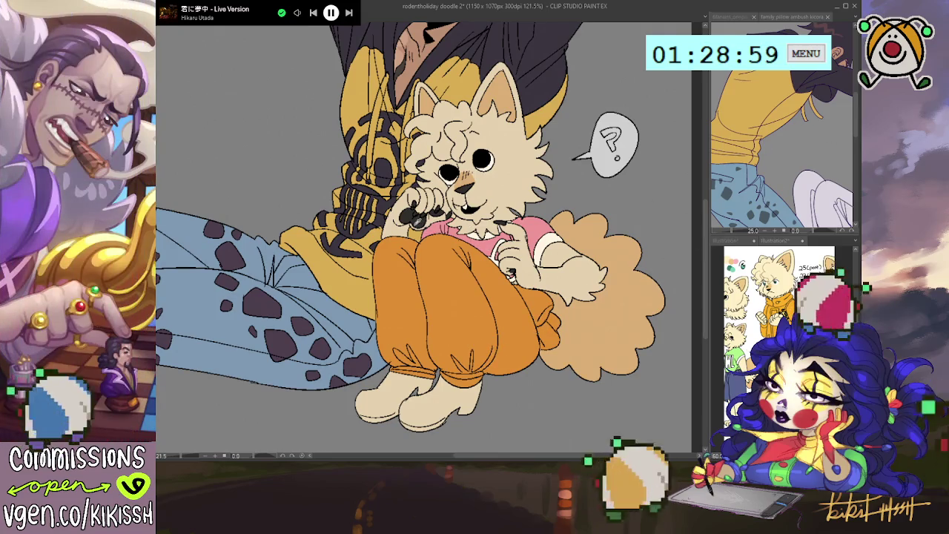
Step: Fill the dog's feet solid black like boots, then reframe the view on the whole drawing
{"action": "mouse_move", "coordinate": [371, 375]}
{"action": "left_mouse_down"}
{"action": "mouse_move", "coordinate": [345, 408]}
{"action": "mouse_move", "coordinate": [434, 444]}
{"action": "mouse_move", "coordinate": [486, 371]}
{"action": "mouse_move", "coordinate": [456, 378]}
{"action": "mouse_move", "coordinate": [416, 370]}
{"action": "mouse_move", "coordinate": [427, 366]}
{"action": "left_mouse_up"}
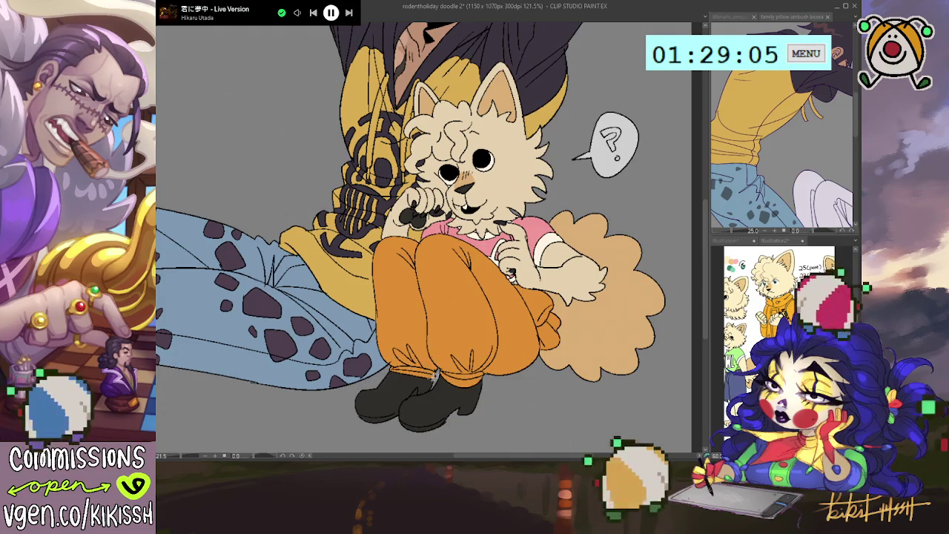
{"action": "left_click_drag", "start_coordinate": [430, 245], "coordinate": [503, 263]}
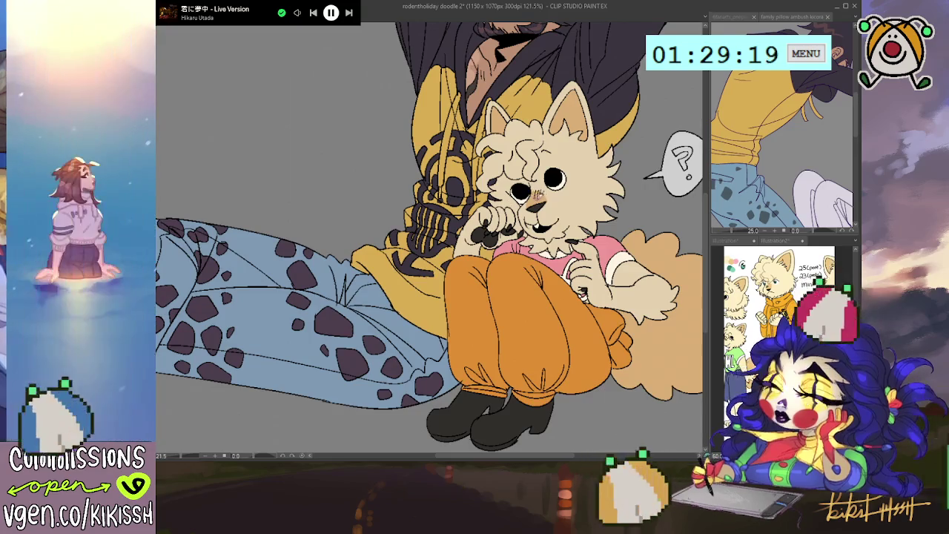
{"action": "left_click_drag", "start_coordinate": [445, 259], "coordinate": [438, 258]}
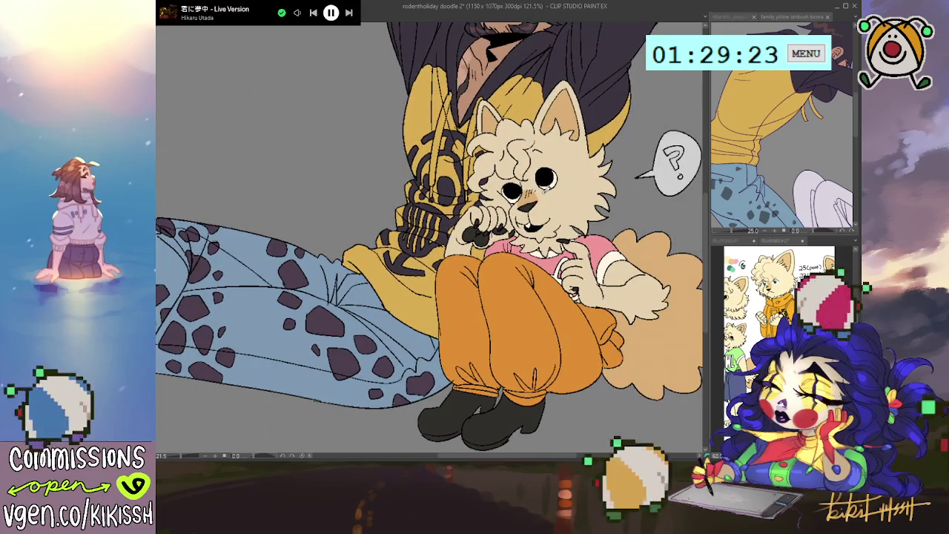
{"action": "scroll", "coordinate": [554, 278], "scroll_direction": "down", "scroll_amount": 5}
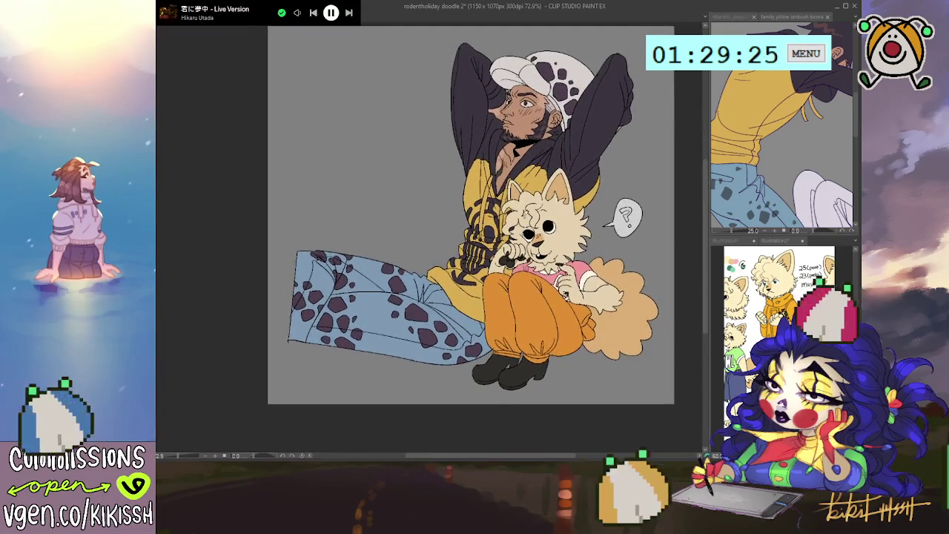
{"action": "scroll", "coordinate": [512, 223], "scroll_direction": "up", "scroll_amount": 1}
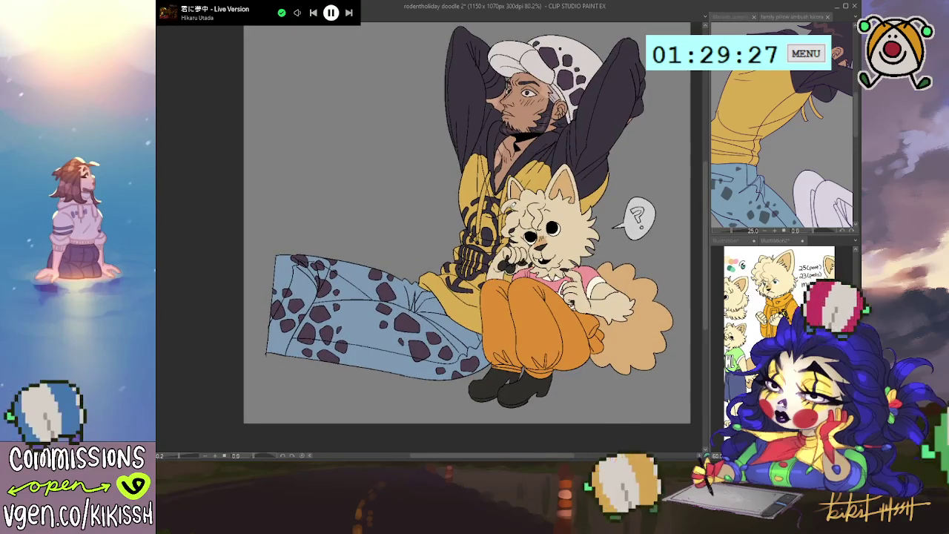
{"action": "scroll", "coordinate": [504, 181], "scroll_direction": "up", "scroll_amount": 1}
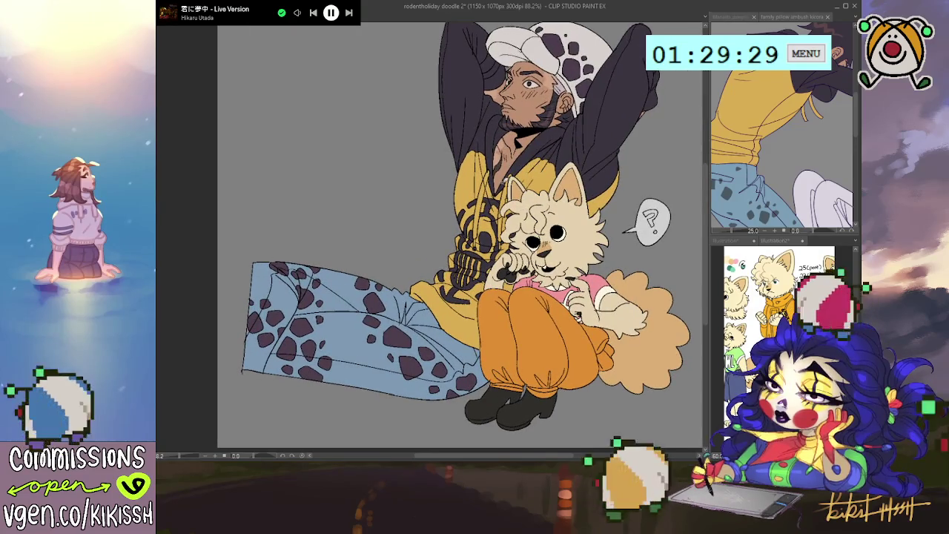
{"action": "scroll", "coordinate": [504, 178], "scroll_direction": "up", "scroll_amount": 1}
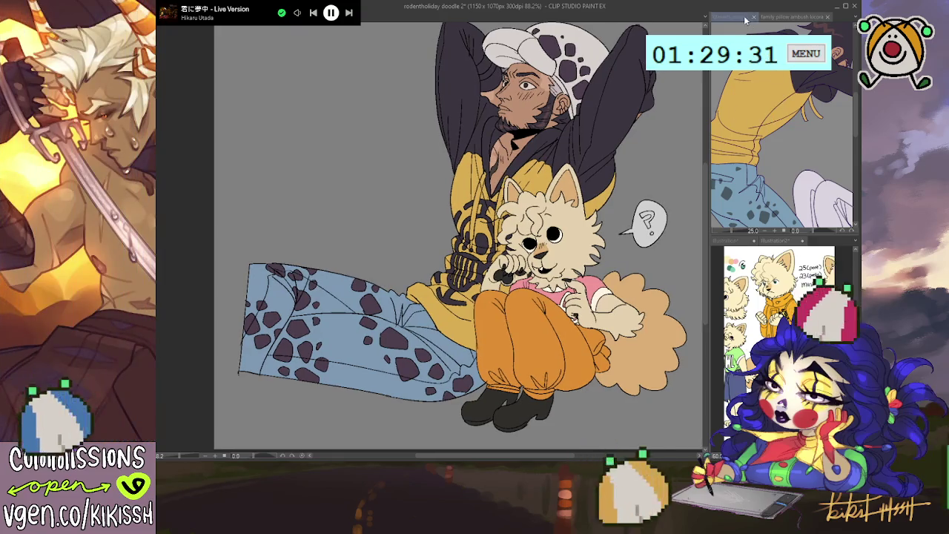
Step: Show the 6fanarts_onepiece 3.png reference and paint the man's neck collar black
{"action": "left_click", "coordinate": [737, 16]}
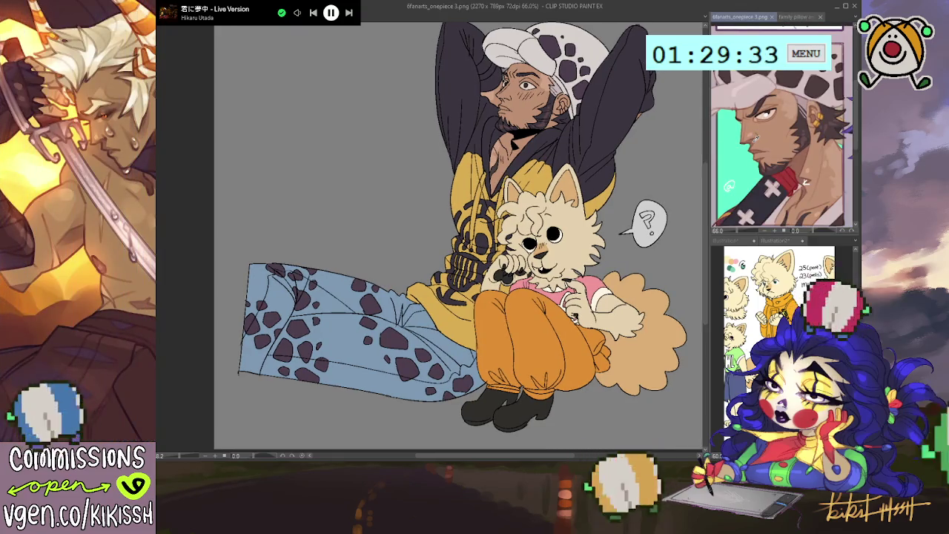
{"action": "scroll", "coordinate": [523, 118], "scroll_direction": "up", "scroll_amount": 3}
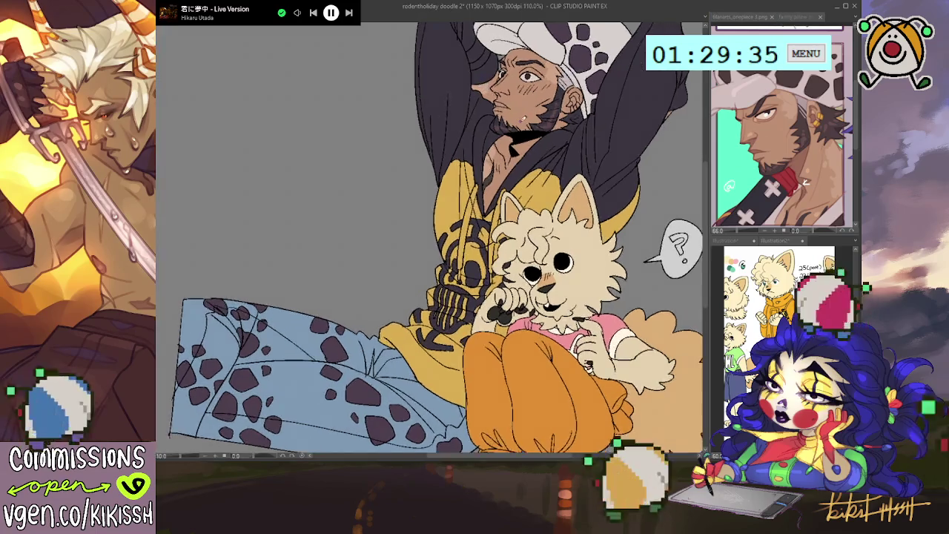
{"action": "scroll", "coordinate": [523, 119], "scroll_direction": "up", "scroll_amount": 2}
{"action": "scroll", "coordinate": [523, 119], "scroll_direction": "up", "scroll_amount": 2}
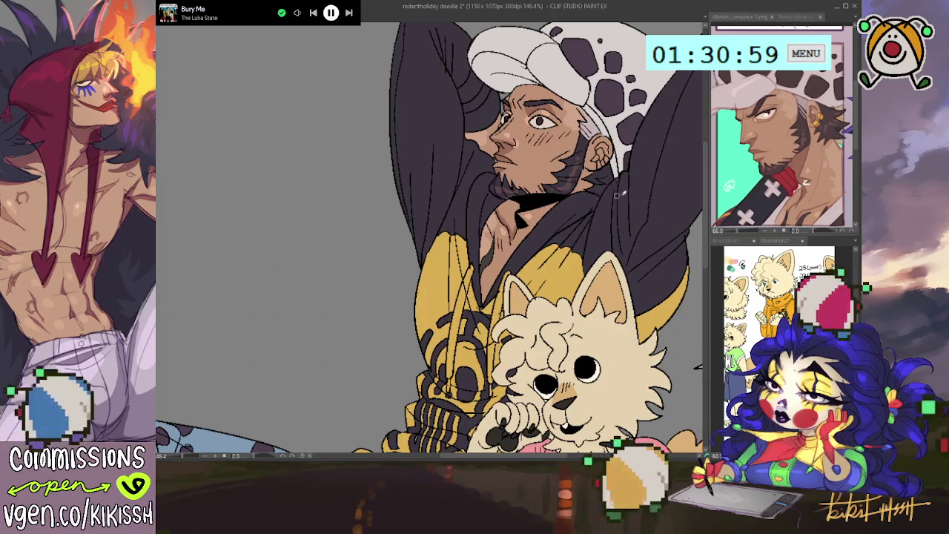
{"action": "left_click_drag", "start_coordinate": [517, 209], "coordinate": [522, 224]}
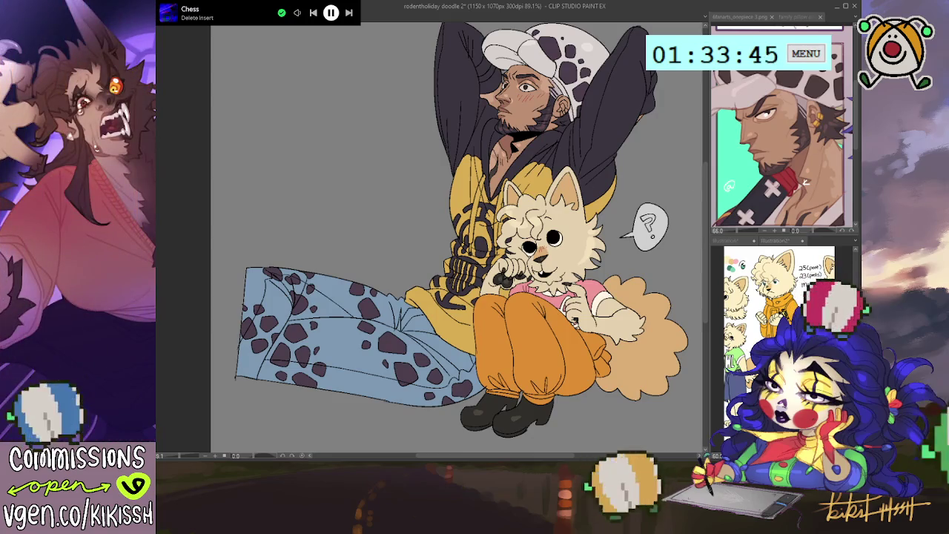
Step: Paint the question mark in the dog's speech bubble solid red
{"action": "left_click_drag", "start_coordinate": [642, 211], "coordinate": [648, 236]}
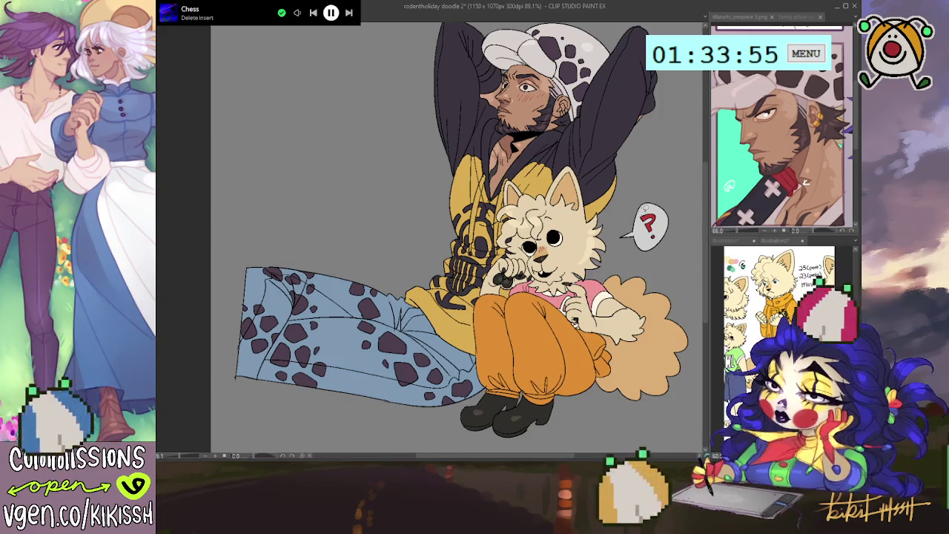
{"action": "left_click_drag", "start_coordinate": [653, 238], "coordinate": [650, 184]}
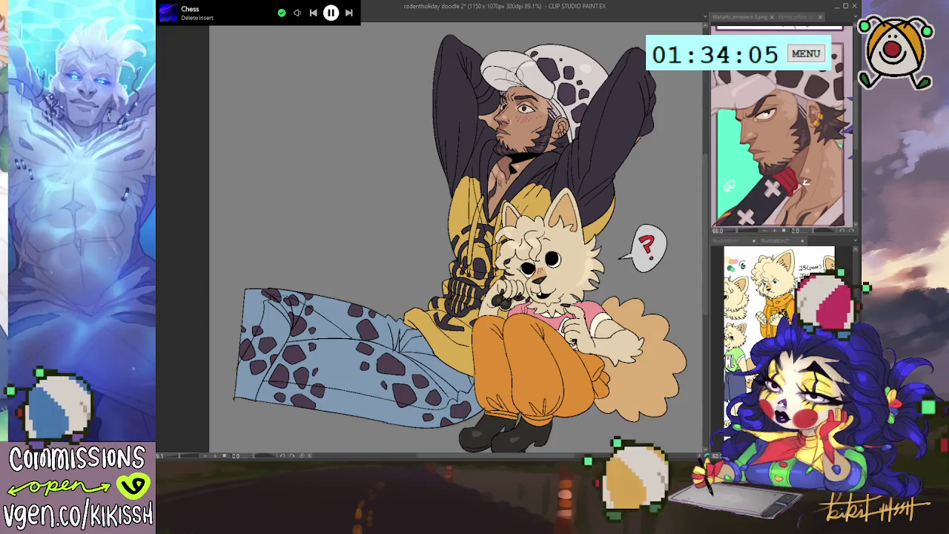
{"action": "scroll", "coordinate": [620, 208], "scroll_direction": "down", "scroll_amount": 1}
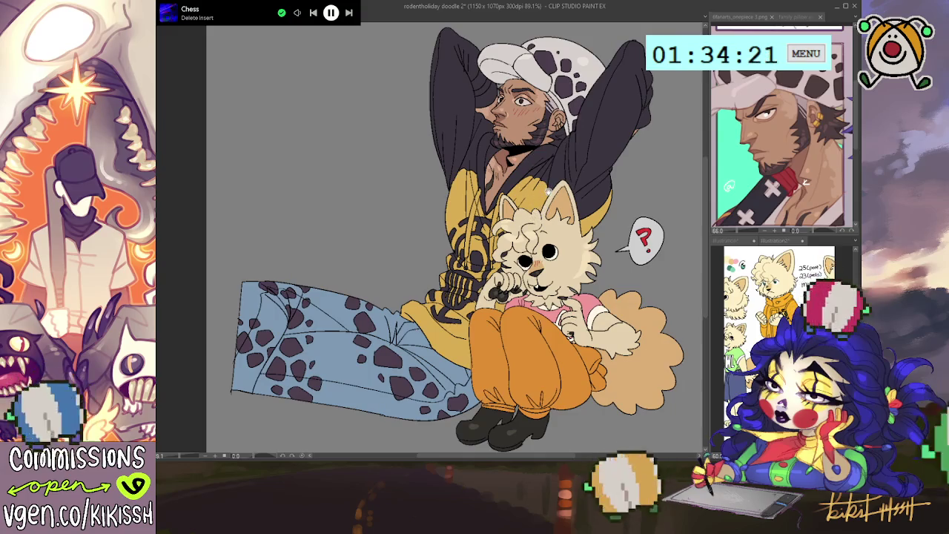
{"action": "scroll", "coordinate": [549, 185], "scroll_direction": "down", "scroll_amount": 1}
{"action": "scroll", "coordinate": [558, 200], "scroll_direction": "up", "scroll_amount": 1}
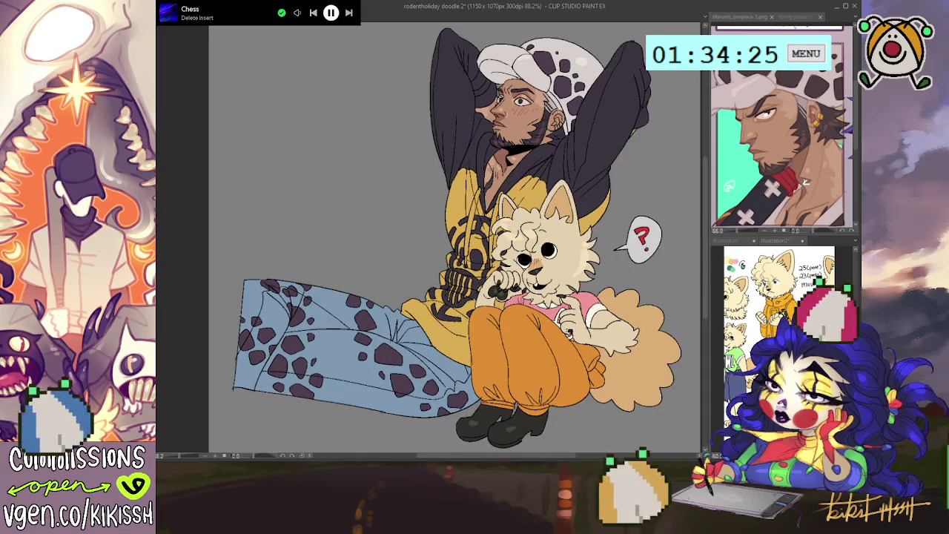
{"action": "key", "text": "ctrl+Tab"}
{"action": "key", "text": "ctrl+Tab"}
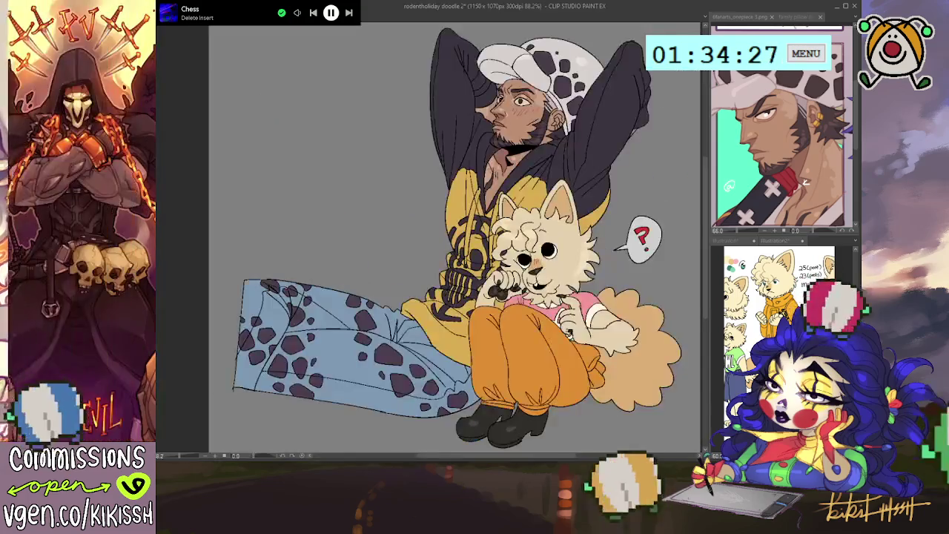
{"action": "key", "text": "ctrl+Tab"}
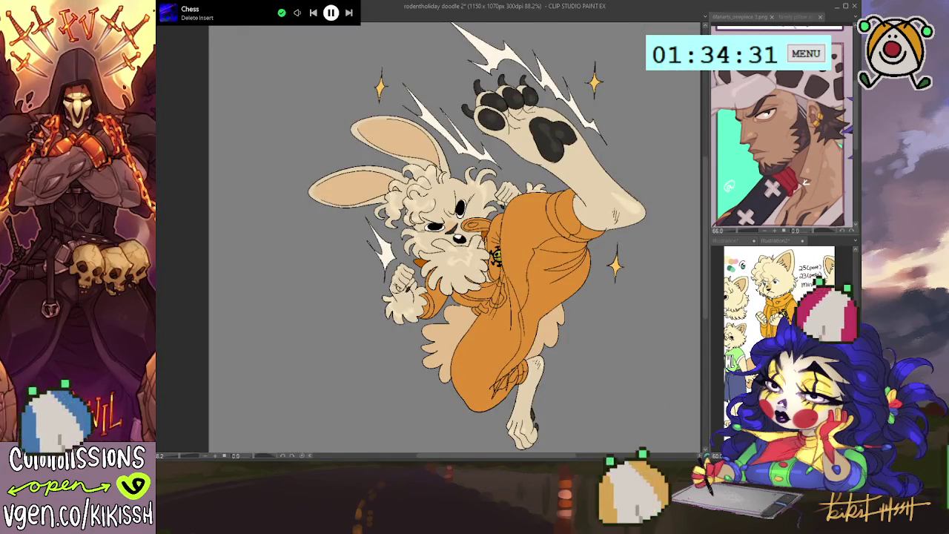
{"action": "key", "text": "ctrl+Tab"}
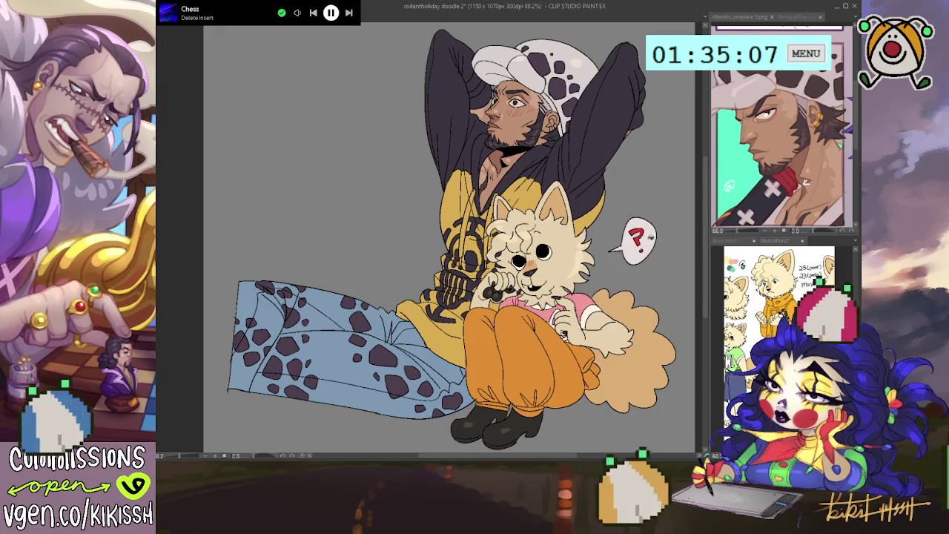
{"action": "scroll", "coordinate": [638, 236], "scroll_direction": "up", "scroll_amount": 3}
{"action": "scroll", "coordinate": [625, 235], "scroll_direction": "up", "scroll_amount": 2}
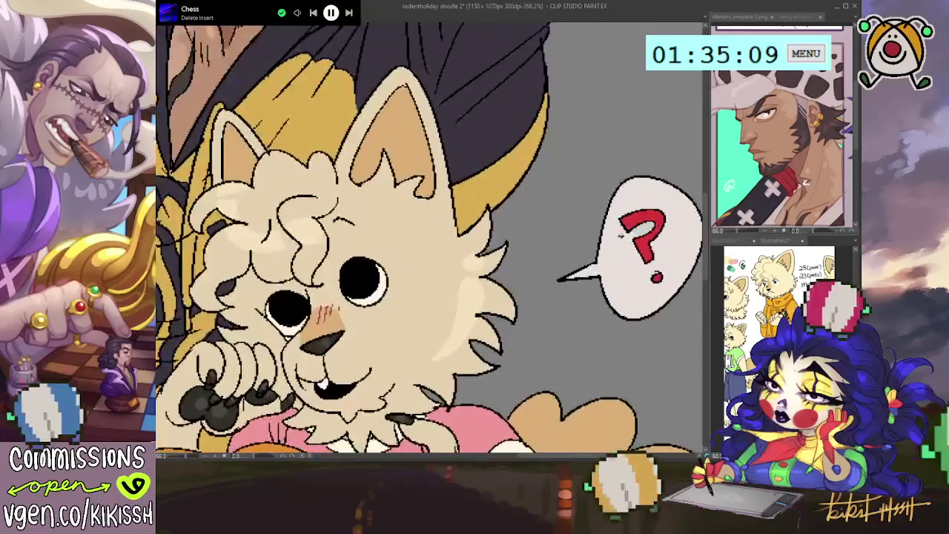
{"action": "scroll", "coordinate": [620, 235], "scroll_direction": "down", "scroll_amount": 1}
{"action": "key", "text": "ctrl+0"}
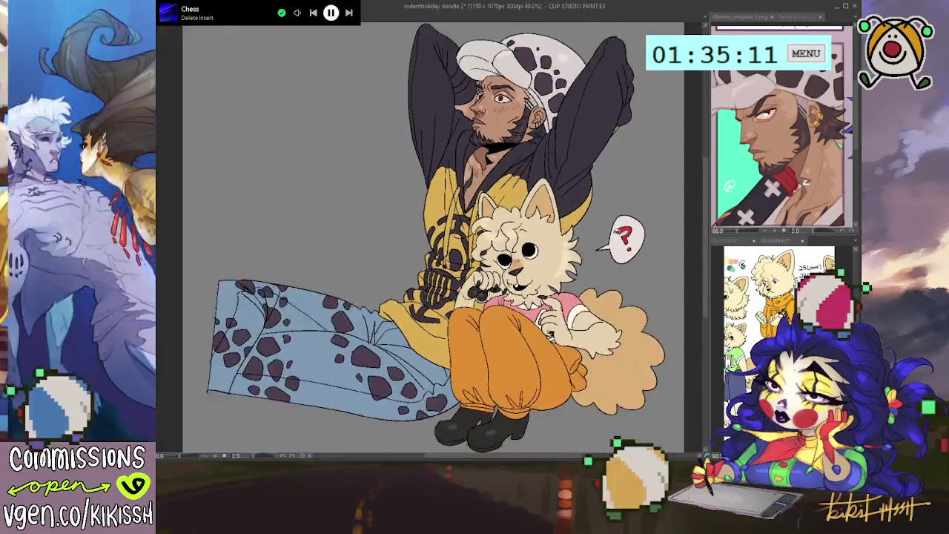
{"action": "left_click_drag", "start_coordinate": [445, 237], "coordinate": [455, 227]}
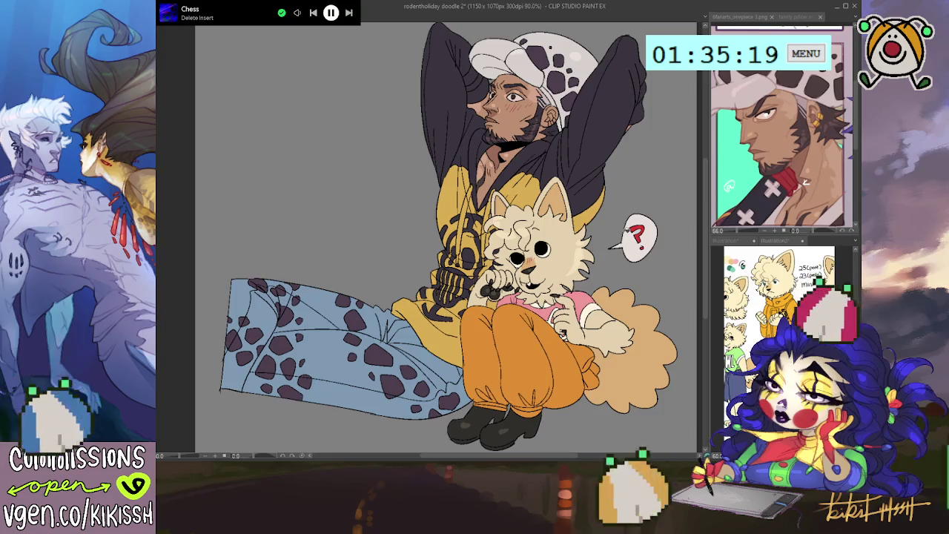
{"action": "key", "text": "ctrl+0"}
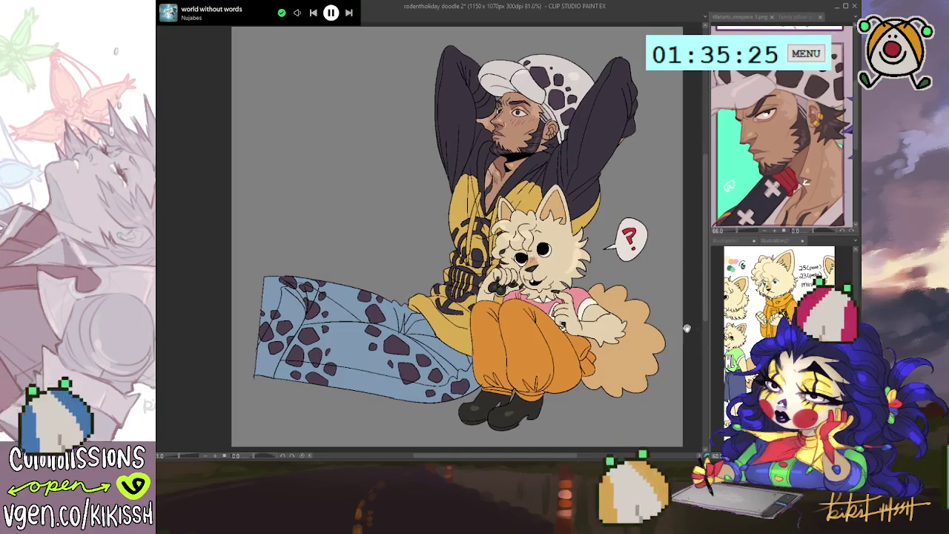
{"action": "left_click_drag", "start_coordinate": [689, 327], "coordinate": [689, 325]}
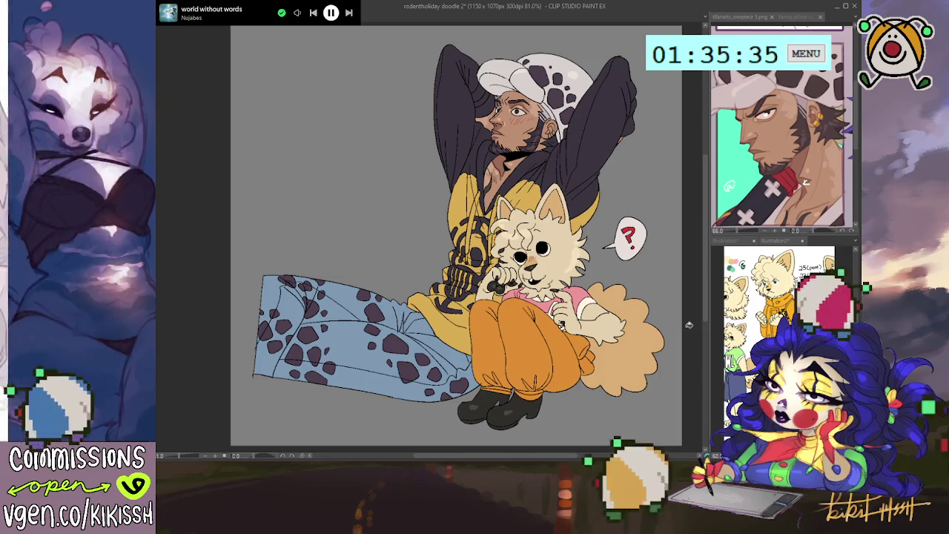
{"action": "scroll", "coordinate": [538, 230], "scroll_direction": "up", "scroll_amount": 3}
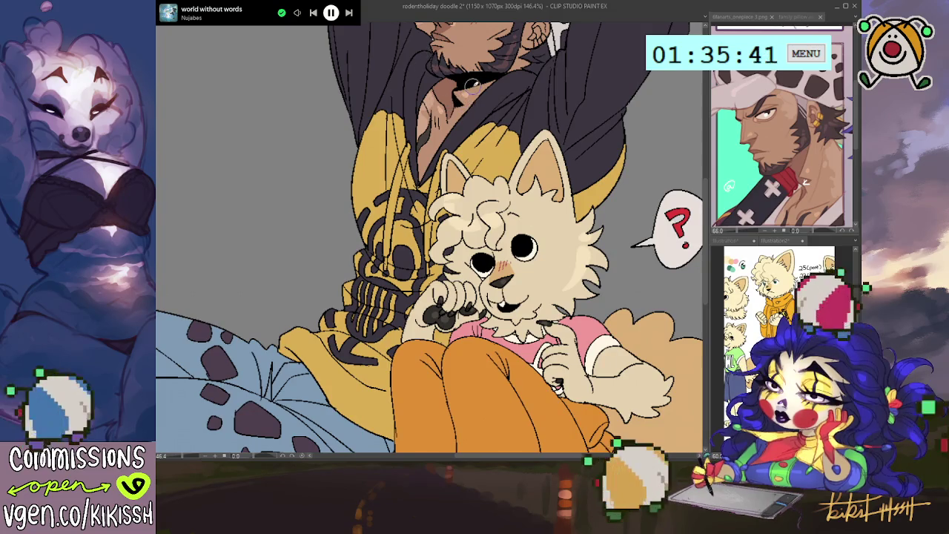
Step: Zoom out and pan across the man-and-dog doodle down to the feet, then go to 'buttons sketches'
{"action": "scroll", "coordinate": [463, 99], "scroll_direction": "down", "scroll_amount": 1}
{"action": "scroll", "coordinate": [491, 215], "scroll_direction": "down", "scroll_amount": 2}
{"action": "scroll", "coordinate": [491, 215], "scroll_direction": "down", "scroll_amount": 2}
{"action": "scroll", "coordinate": [491, 215], "scroll_direction": "down", "scroll_amount": 1}
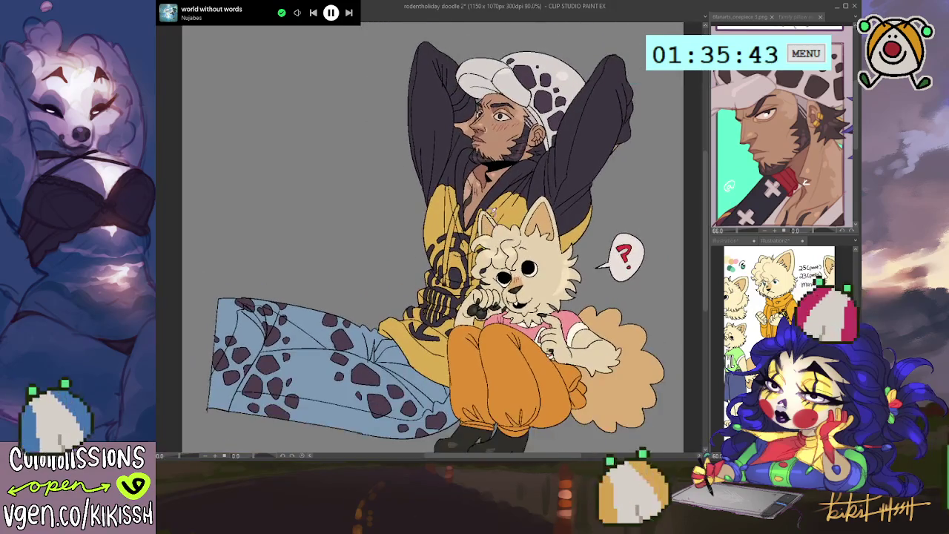
{"action": "scroll", "coordinate": [521, 211], "scroll_direction": "down", "scroll_amount": 1}
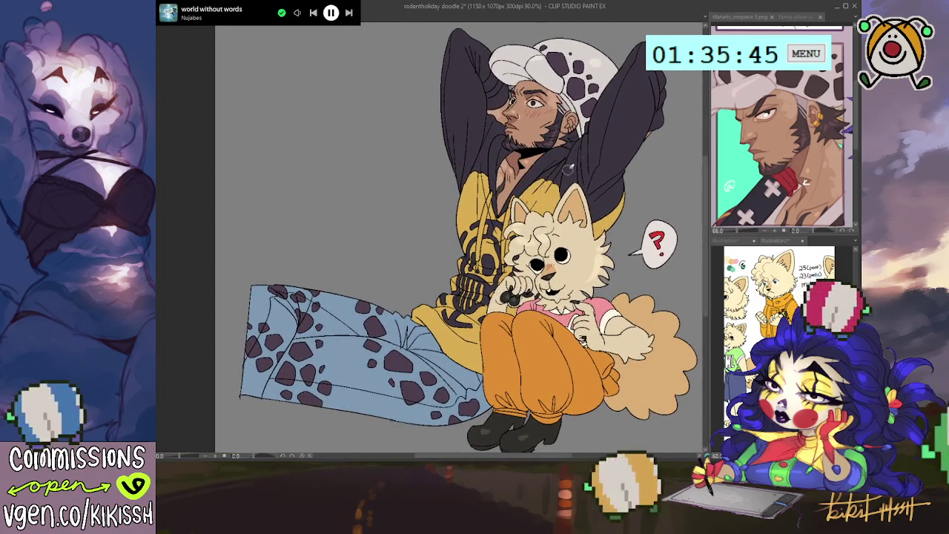
{"action": "scroll", "coordinate": [600, 136], "scroll_direction": "up", "scroll_amount": 3}
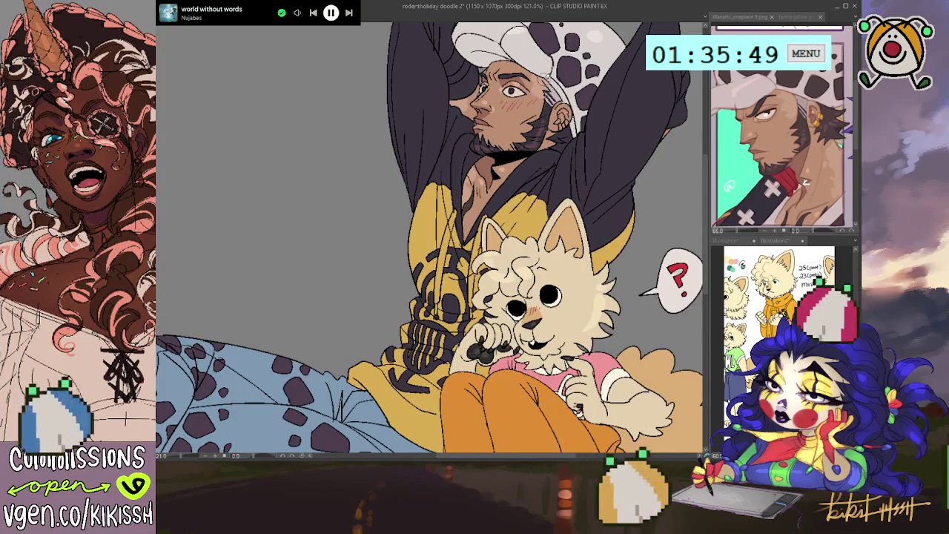
{"action": "scroll", "coordinate": [618, 349], "scroll_direction": "down", "scroll_amount": 1}
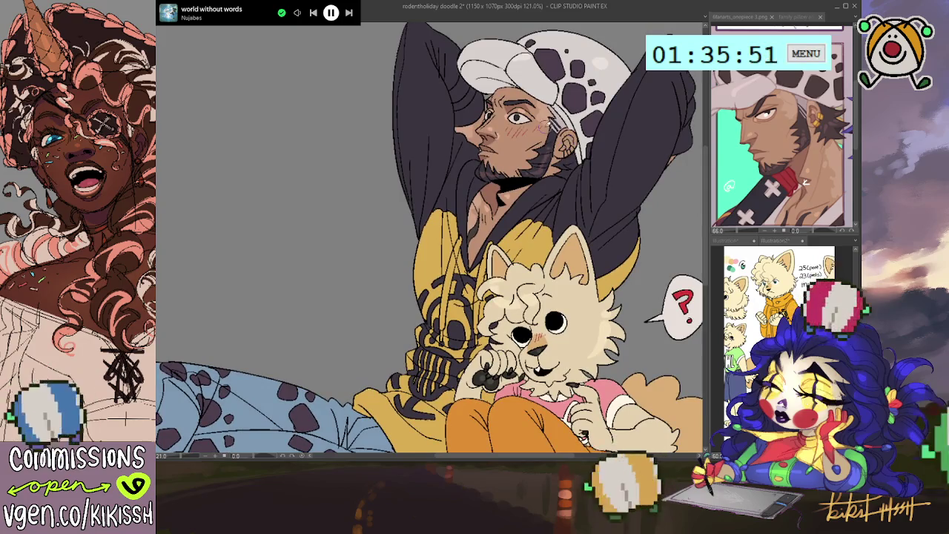
{"action": "scroll", "coordinate": [618, 349], "scroll_direction": "down", "scroll_amount": 1}
{"action": "scroll", "coordinate": [562, 168], "scroll_direction": "down", "scroll_amount": 1}
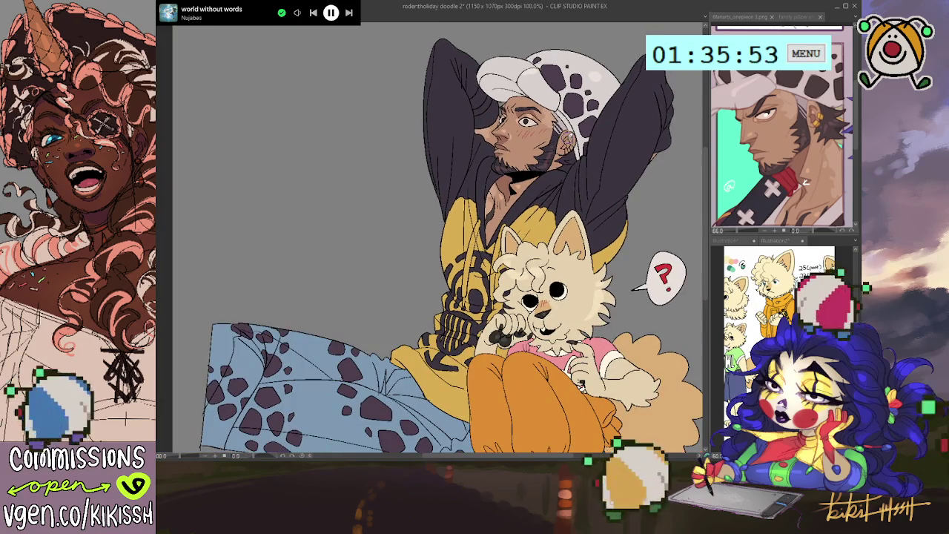
{"action": "left_click_drag", "start_coordinate": [568, 138], "coordinate": [529, 130]}
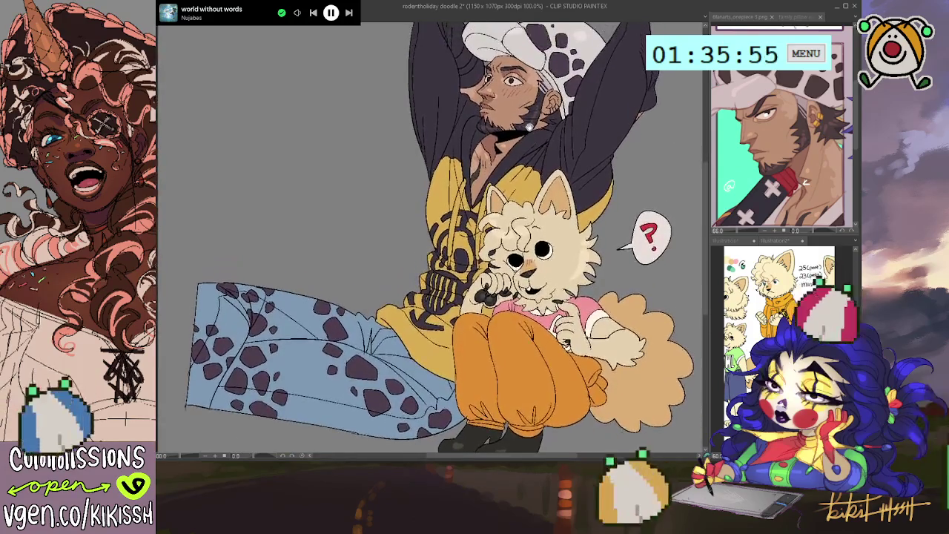
{"action": "scroll", "coordinate": [510, 148], "scroll_direction": "down", "scroll_amount": 1}
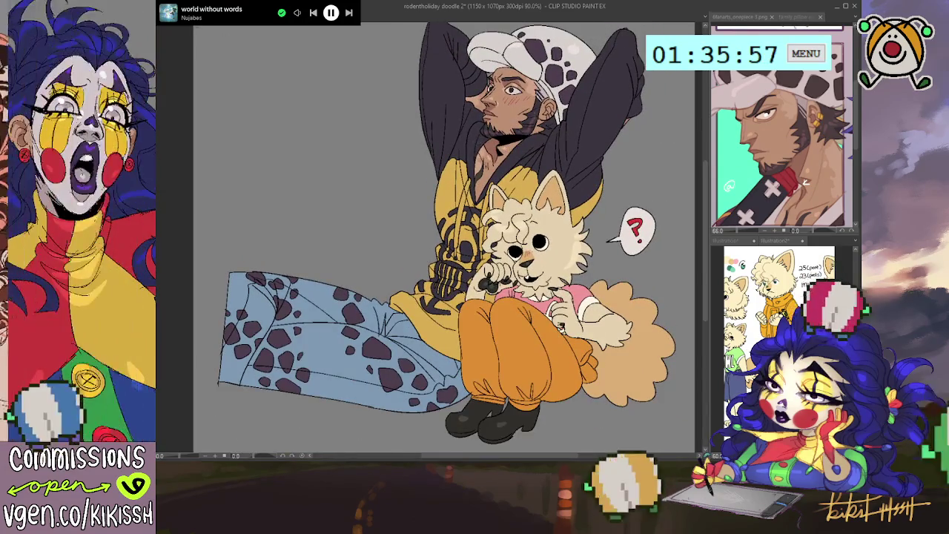
{"action": "key", "text": "ctrl+Tab"}
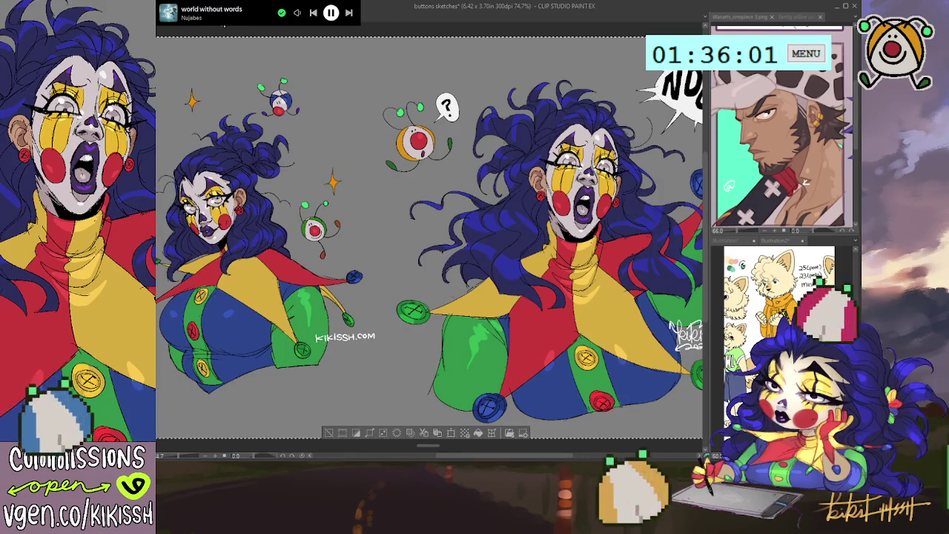
Step: Back in the doodle, position the KIKISSH.COM watermark just below the blue spotted leg
{"action": "key", "text": "ctrl+Tab"}
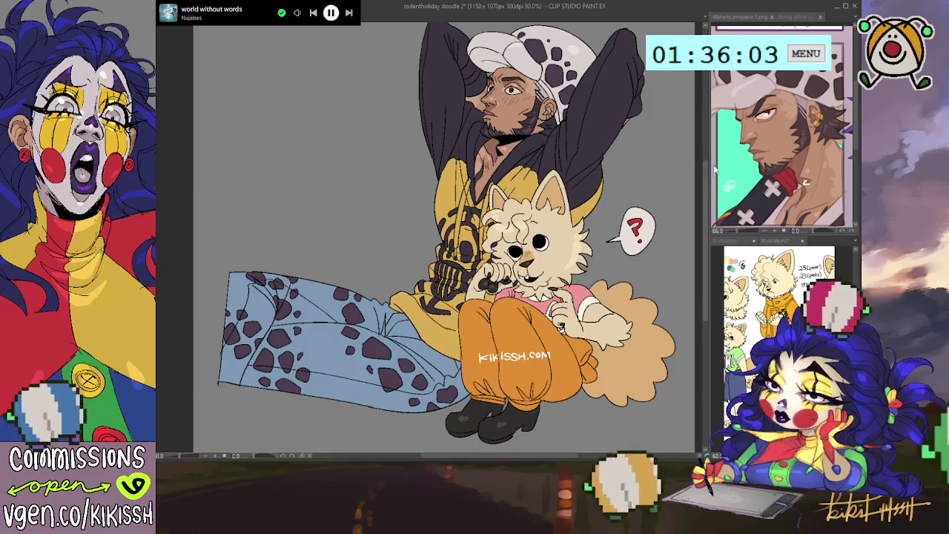
{"action": "scroll", "coordinate": [312, 269], "scroll_direction": "down", "scroll_amount": 2}
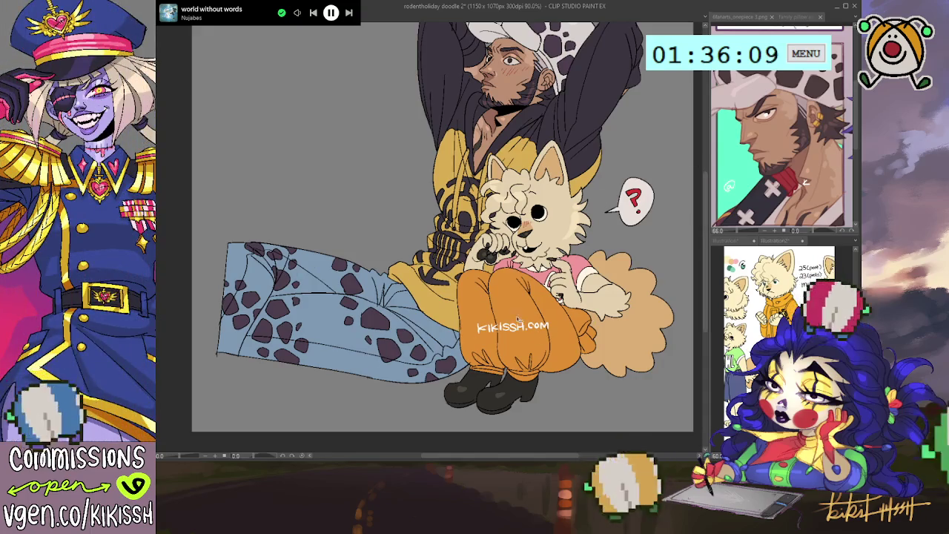
{"action": "mouse_move", "coordinate": [513, 326]}
{"action": "left_mouse_down"}
{"action": "mouse_move", "coordinate": [420, 373]}
{"action": "mouse_move", "coordinate": [370, 380]}
{"action": "mouse_move", "coordinate": [578, 373]}
{"action": "mouse_move", "coordinate": [508, 360]}
{"action": "mouse_move", "coordinate": [409, 263]}
{"action": "mouse_move", "coordinate": [385, 258]}
{"action": "mouse_move", "coordinate": [320, 365]}
{"action": "mouse_move", "coordinate": [334, 372]}
{"action": "left_mouse_up"}
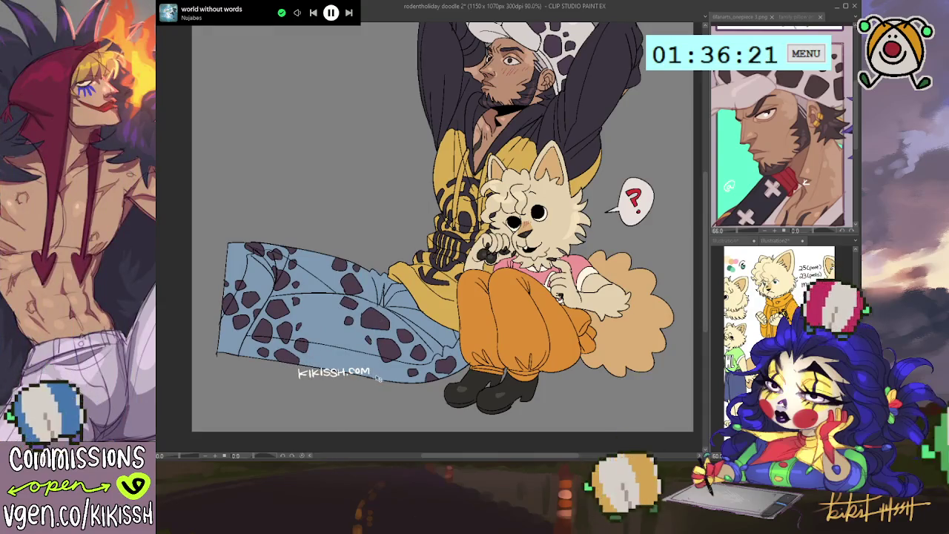
Step: Nudge the KIKISSH.COM watermark down and tilt it slightly counter-clockwise under the leg
{"action": "key", "text": "ctrl+t"}
{"action": "scroll", "coordinate": [372, 370], "scroll_direction": "up", "scroll_amount": 2}
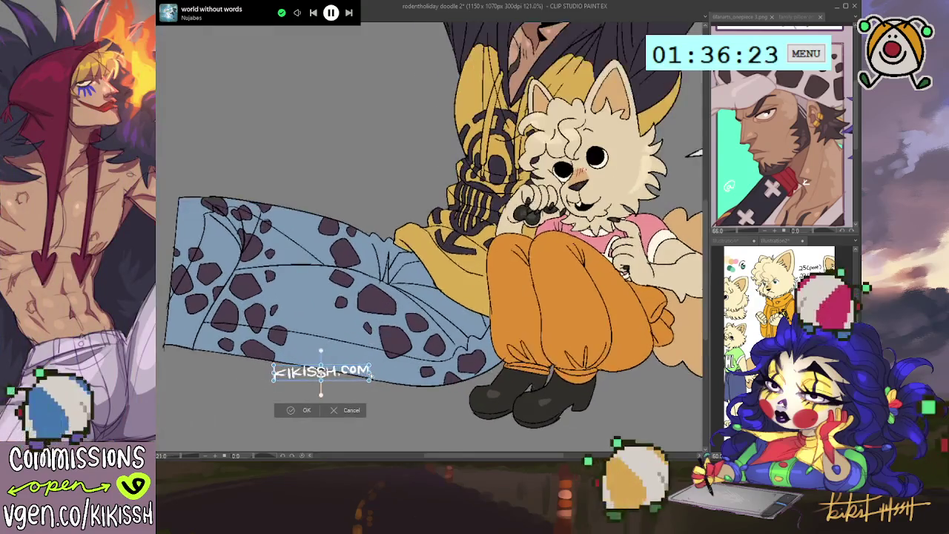
{"action": "left_click_drag", "start_coordinate": [321, 373], "coordinate": [321, 375]}
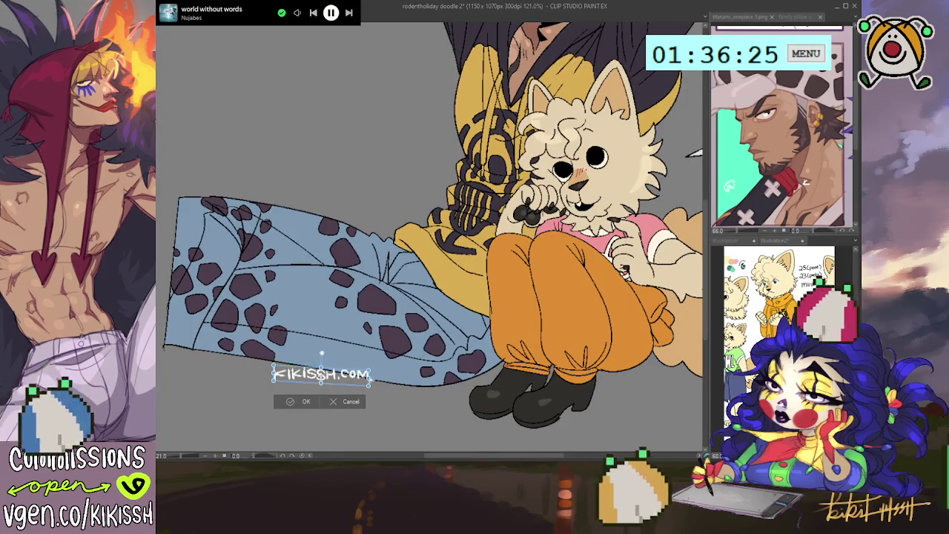
{"action": "left_click", "coordinate": [307, 401]}
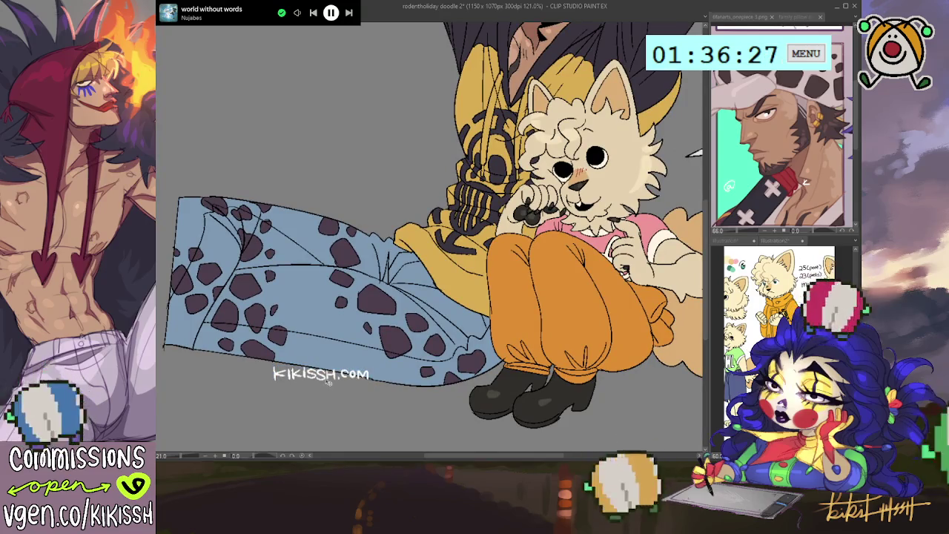
{"action": "left_click_drag", "start_coordinate": [376, 368], "coordinate": [375, 363]}
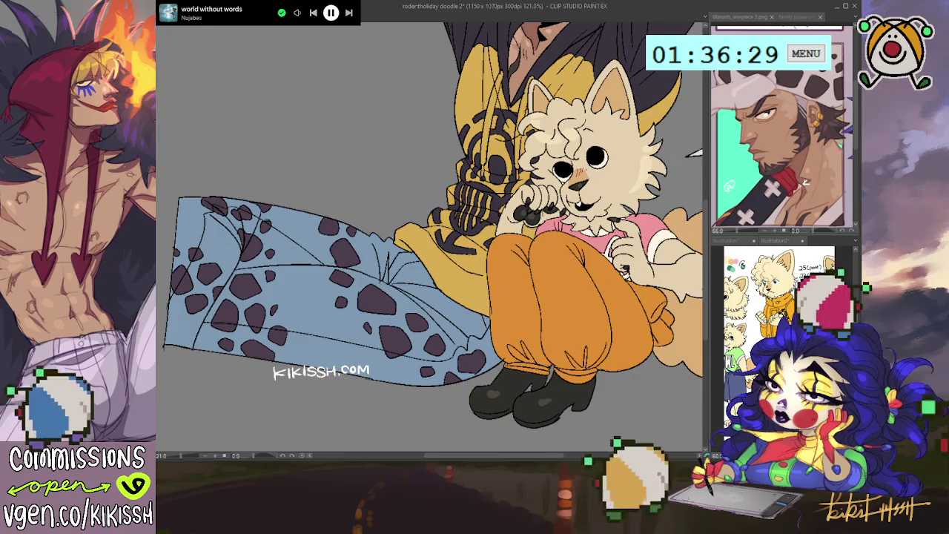
{"action": "key", "text": "ctrl+t"}
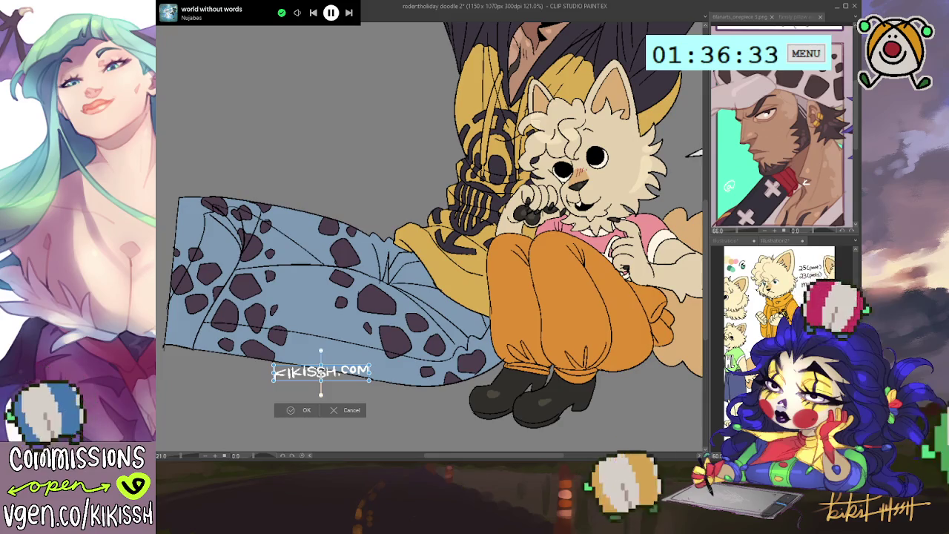
{"action": "left_click_drag", "start_coordinate": [320, 373], "coordinate": [320, 376]}
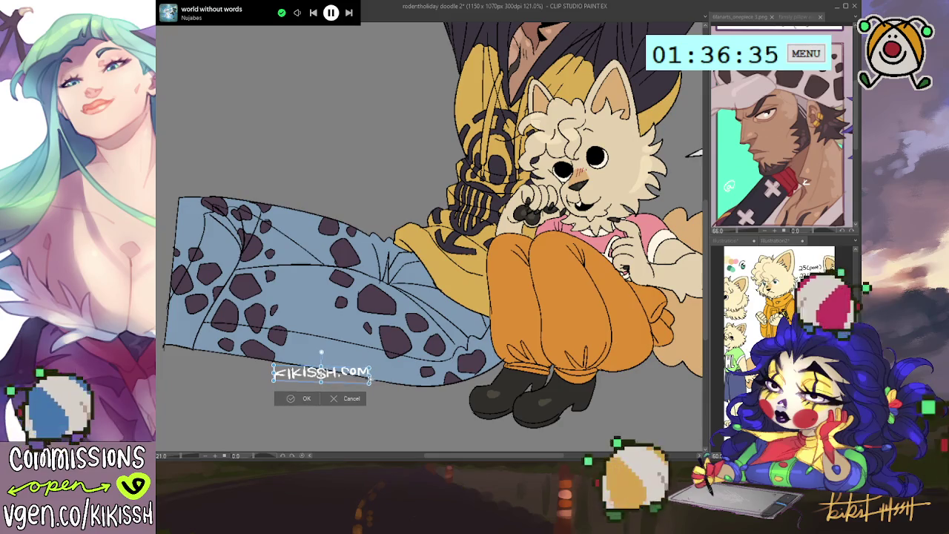
{"action": "left_click", "coordinate": [301, 402]}
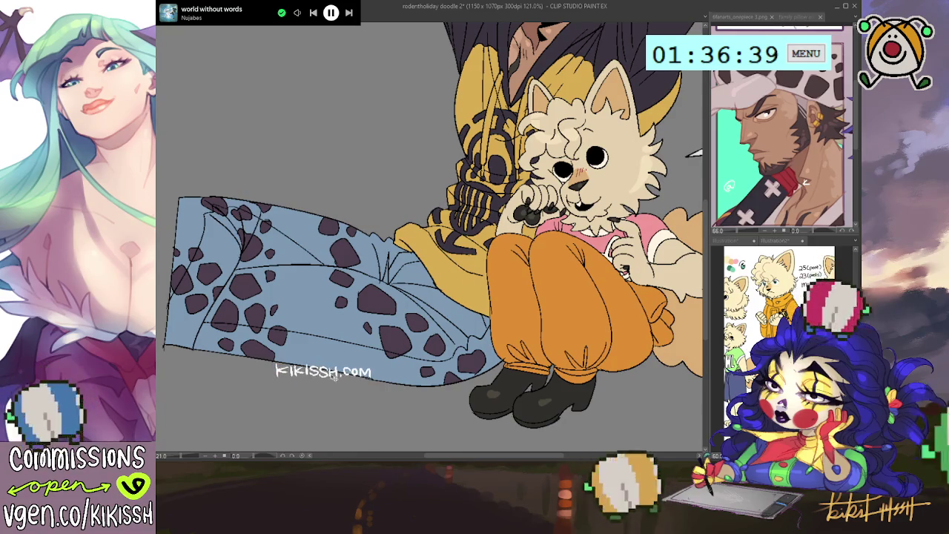
Step: Paste the 2025 signature and place it at the lower right beside the dog's tail
{"action": "scroll", "coordinate": [425, 329], "scroll_direction": "down", "scroll_amount": 2}
{"action": "scroll", "coordinate": [425, 329], "scroll_direction": "down", "scroll_amount": 2}
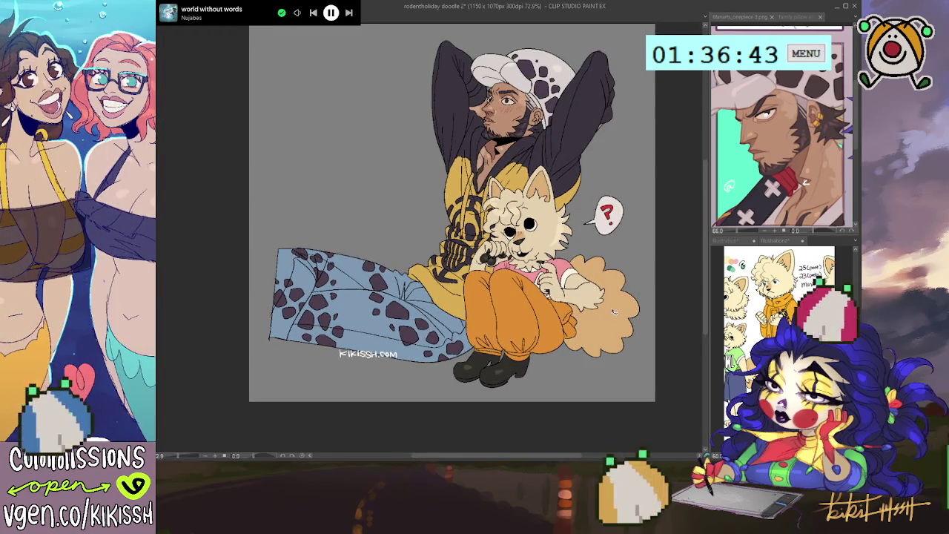
{"action": "key", "text": "ctrl+v"}
{"action": "left_click_drag", "start_coordinate": [454, 246], "coordinate": [442, 336]}
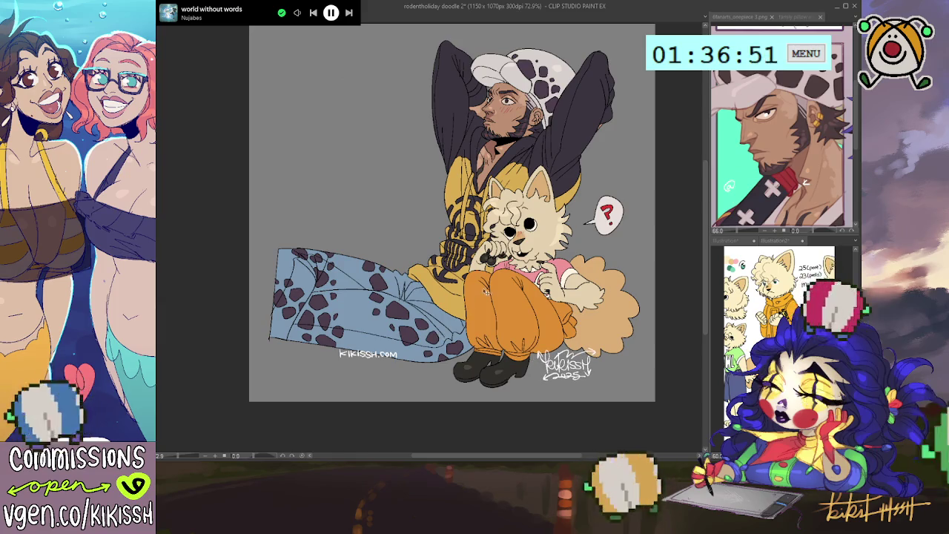
{"action": "key", "text": "ctrl+plus"}
{"action": "key", "text": "ctrl+minus"}
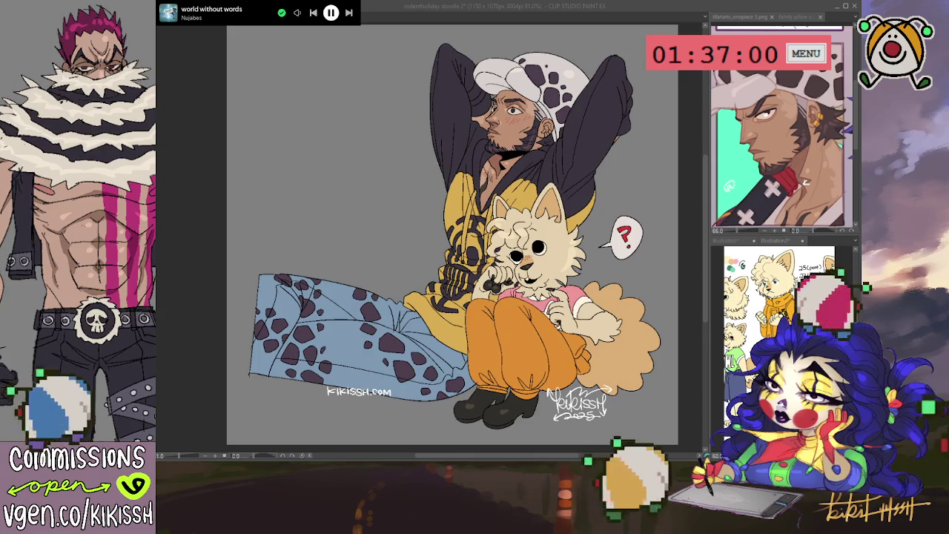
Step: Inspect the signed, watermarked doodle and save 'rodentholiday doodle 2'
{"action": "left_click_drag", "start_coordinate": [655, 309], "coordinate": [651, 315]}
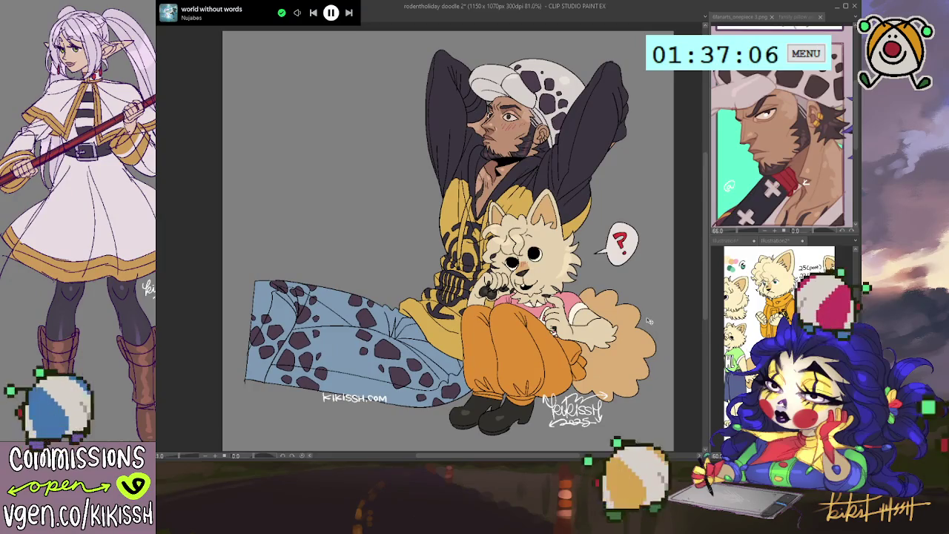
{"action": "scroll", "coordinate": [545, 243], "scroll_direction": "up", "scroll_amount": 1}
{"action": "scroll", "coordinate": [545, 243], "scroll_direction": "up", "scroll_amount": 2}
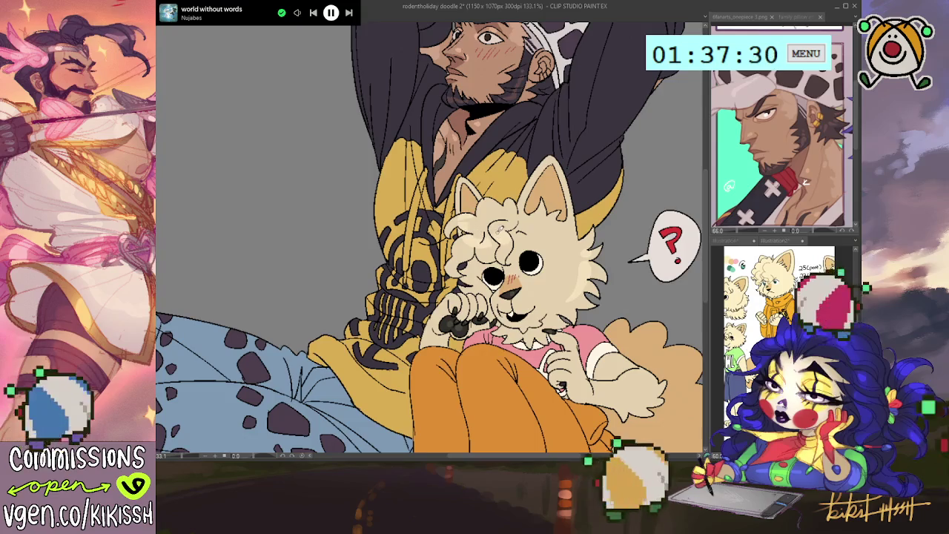
{"action": "scroll", "coordinate": [494, 226], "scroll_direction": "down", "scroll_amount": 1}
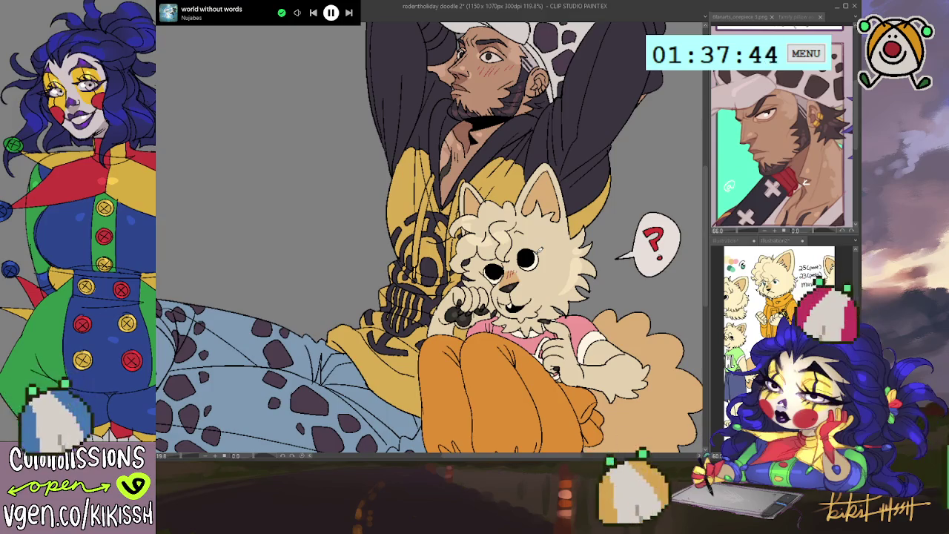
{"action": "scroll", "coordinate": [534, 256], "scroll_direction": "down", "scroll_amount": 1}
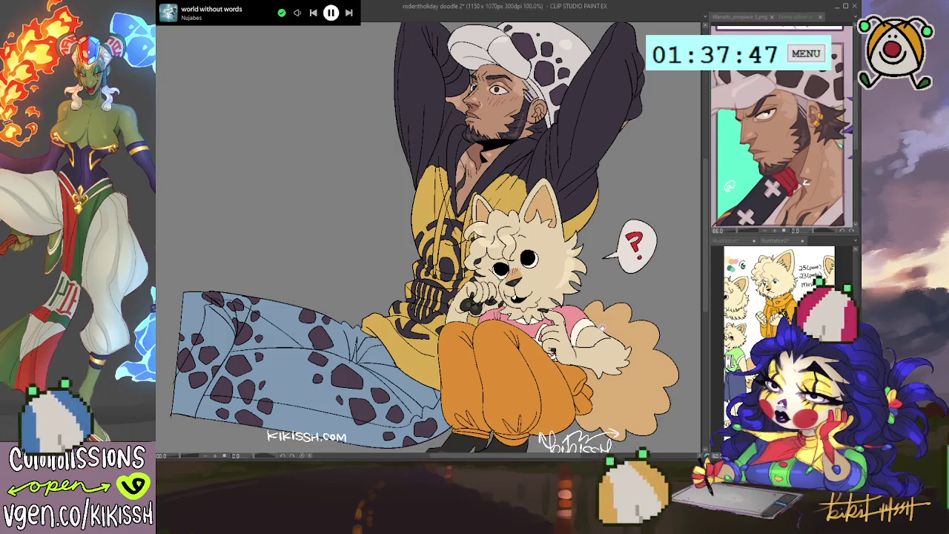
{"action": "mouse_move", "coordinate": [430, 260]}
{"action": "left_mouse_down"}
{"action": "mouse_move", "coordinate": [436, 229]}
{"action": "mouse_move", "coordinate": [439, 293]}
{"action": "left_mouse_up"}
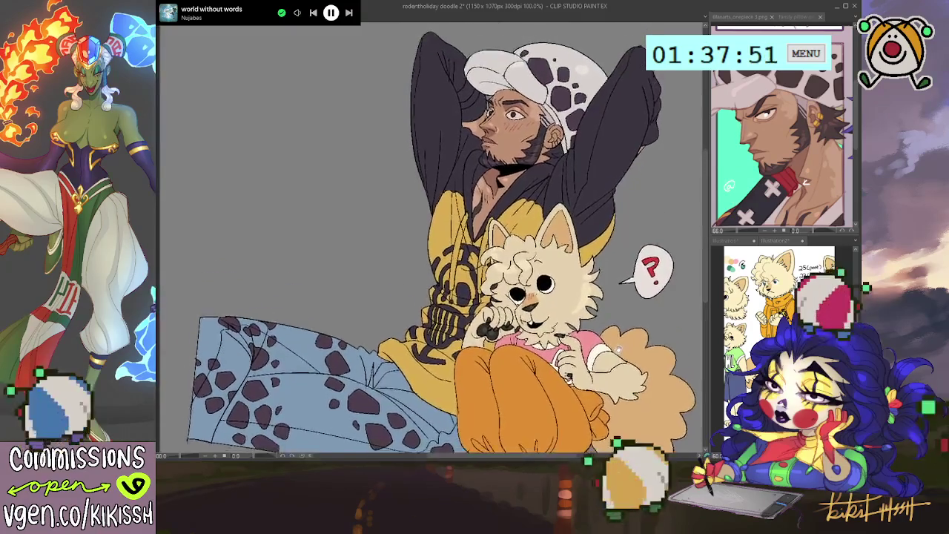
{"action": "scroll", "coordinate": [431, 238], "scroll_direction": "down", "scroll_amount": 1}
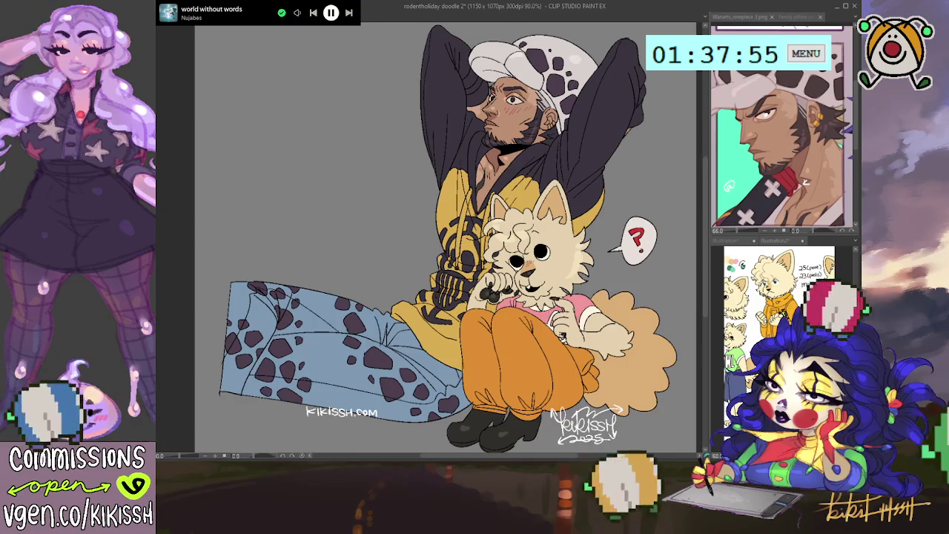
{"action": "key", "text": "ctrl+s"}
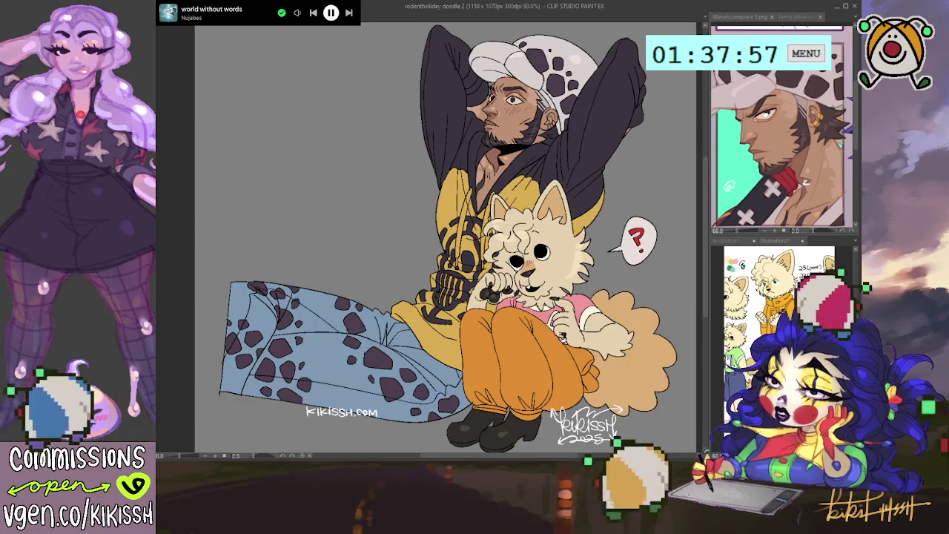
Step: Try recolouring the question mark blue, undo it back to pink, and save the drawing
{"action": "scroll", "coordinate": [445, 237], "scroll_direction": "down", "scroll_amount": 1}
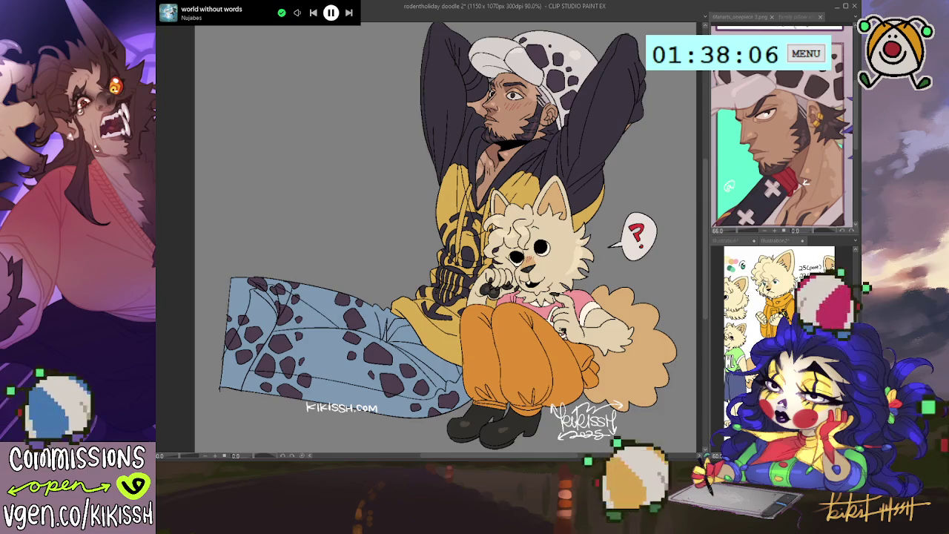
{"action": "left_click_drag", "start_coordinate": [636, 226], "coordinate": [655, 217]}
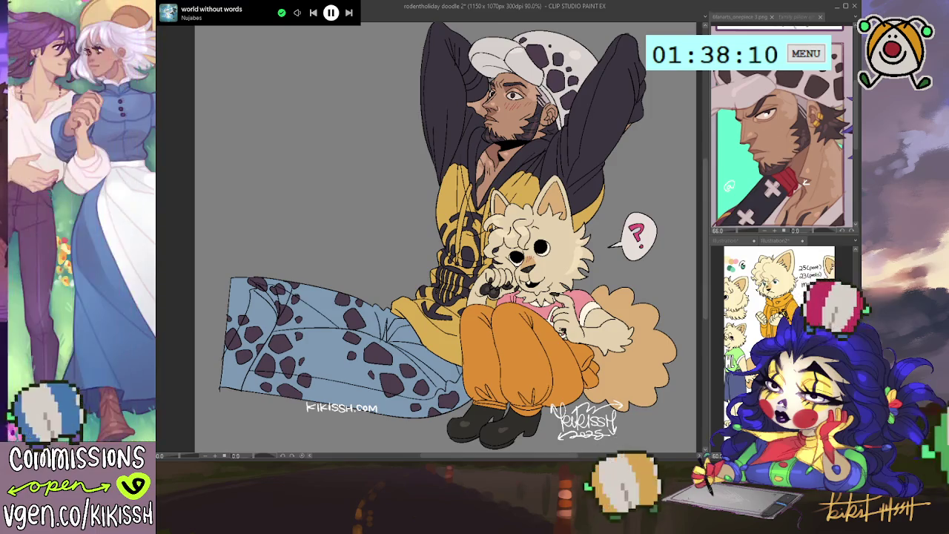
{"action": "left_click_drag", "start_coordinate": [637, 223], "coordinate": [642, 248]}
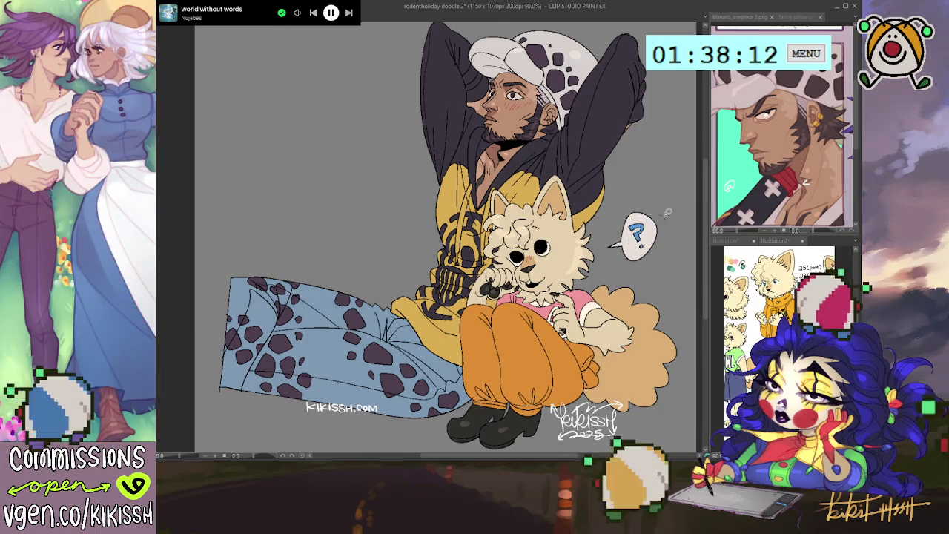
{"action": "key", "text": "ctrl+z"}
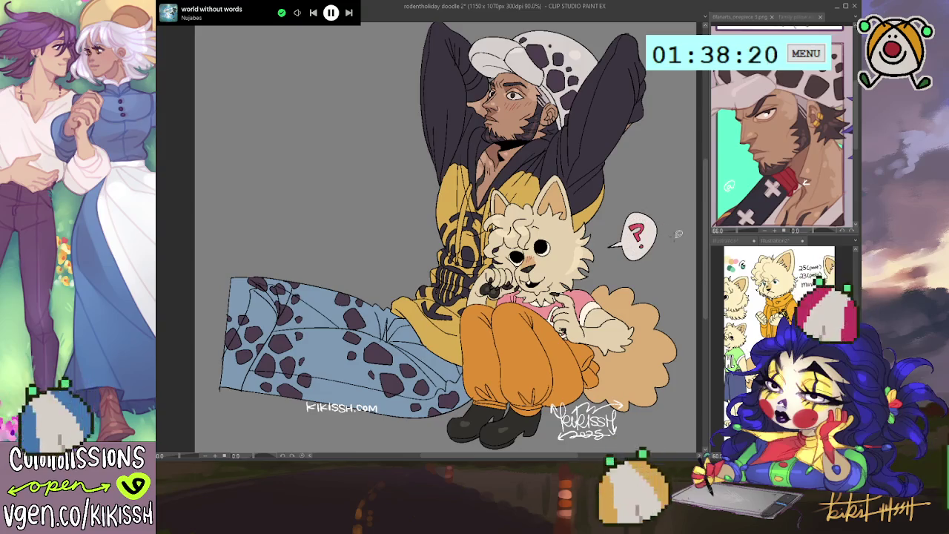
{"action": "key", "text": "ctrl+s"}
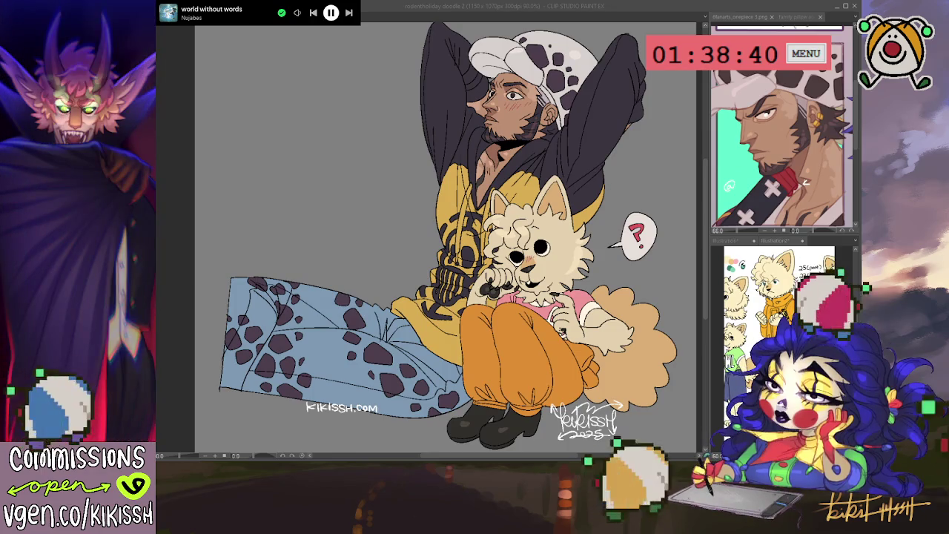
{"action": "scroll", "coordinate": [650, 292], "scroll_direction": "down", "scroll_amount": 1}
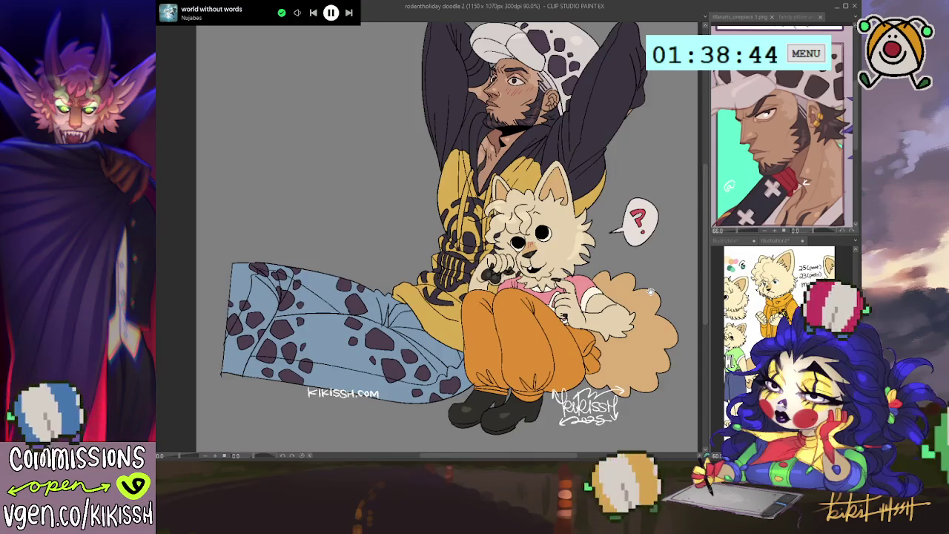
{"action": "scroll", "coordinate": [650, 292], "scroll_direction": "down", "scroll_amount": 1}
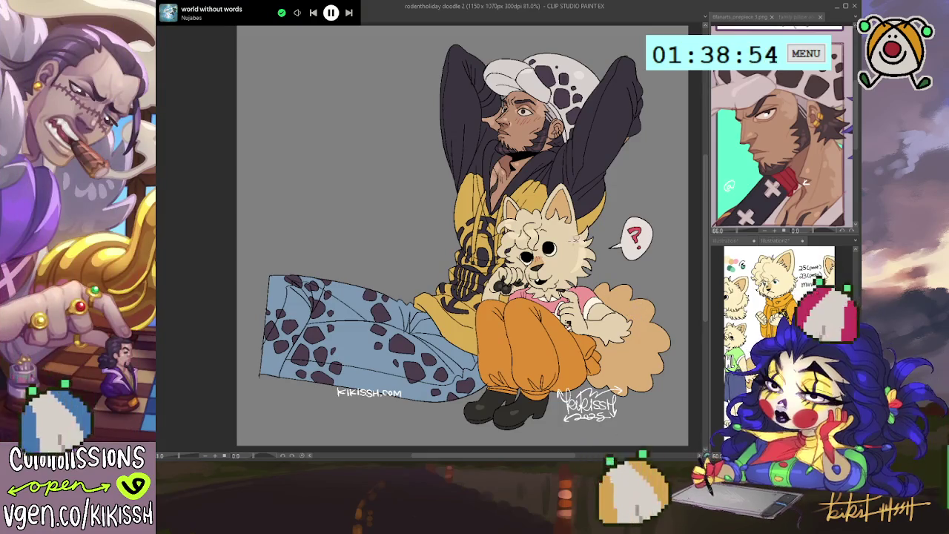
{"action": "scroll", "coordinate": [581, 171], "scroll_direction": "up", "scroll_amount": 2}
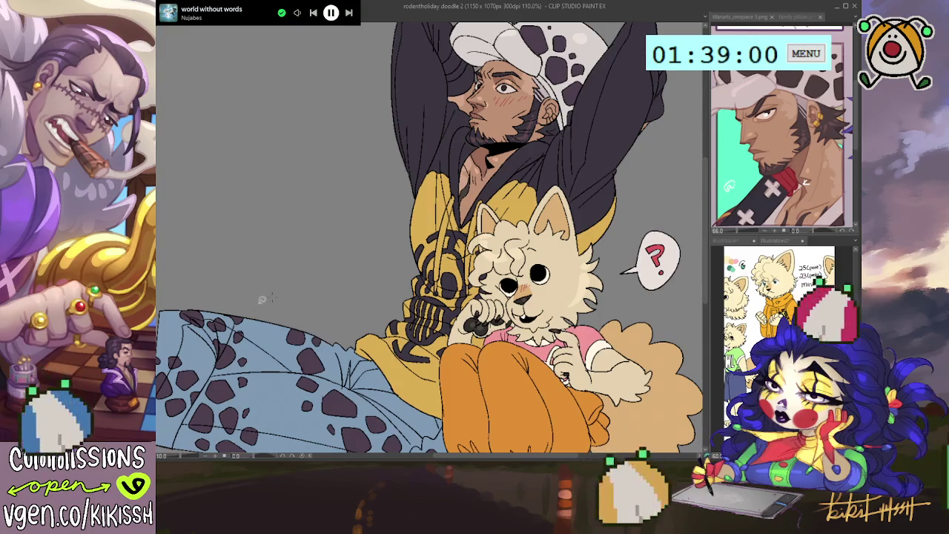
Step: Fix the hat edge beside the man's ear, then fit, pan and tilt the view
{"action": "left_click_drag", "start_coordinate": [547, 120], "coordinate": [555, 111]}
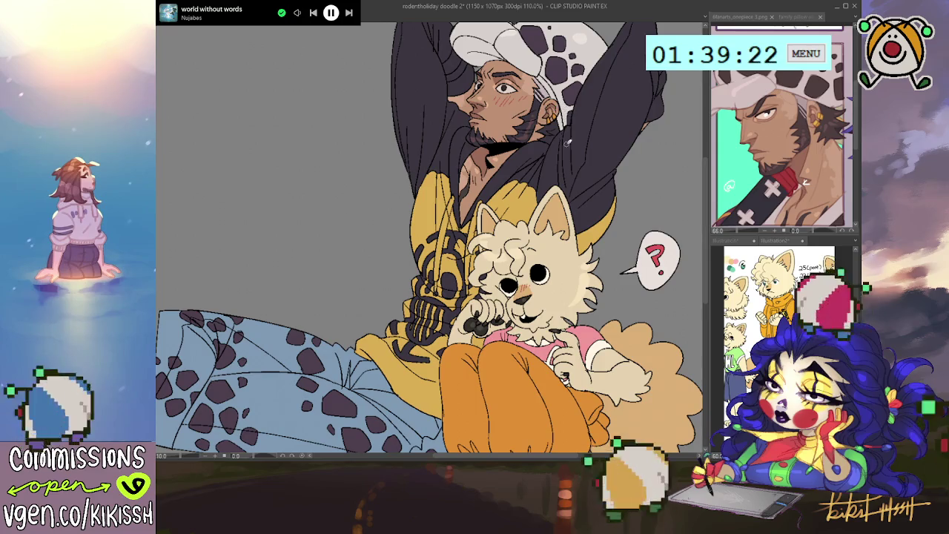
{"action": "key", "text": "ctrl+0"}
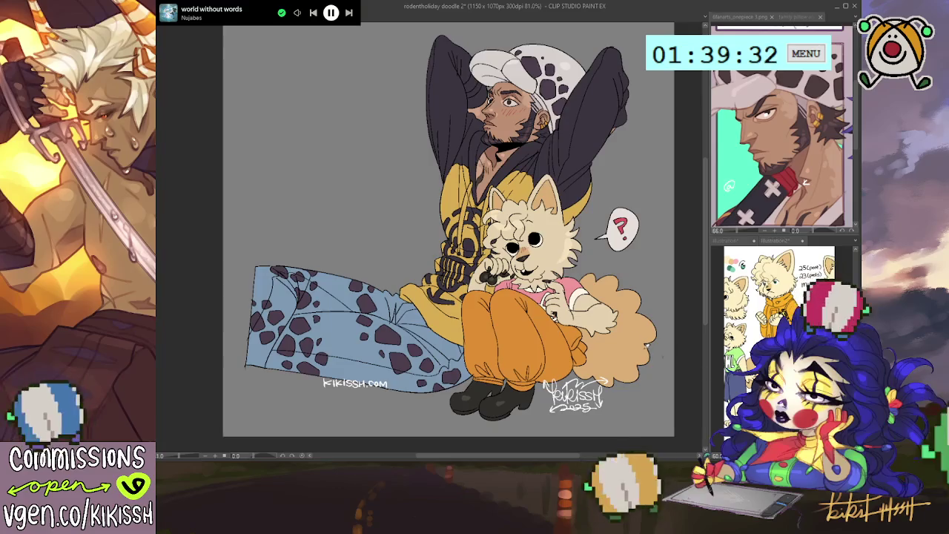
{"action": "left_click_drag", "start_coordinate": [616, 293], "coordinate": [619, 292]}
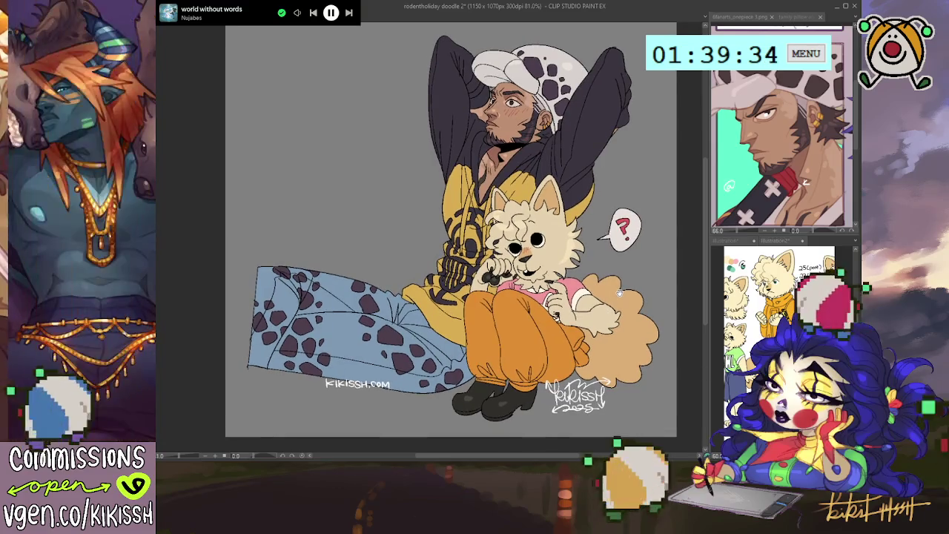
{"action": "left_click_drag", "start_coordinate": [621, 290], "coordinate": [622, 296]}
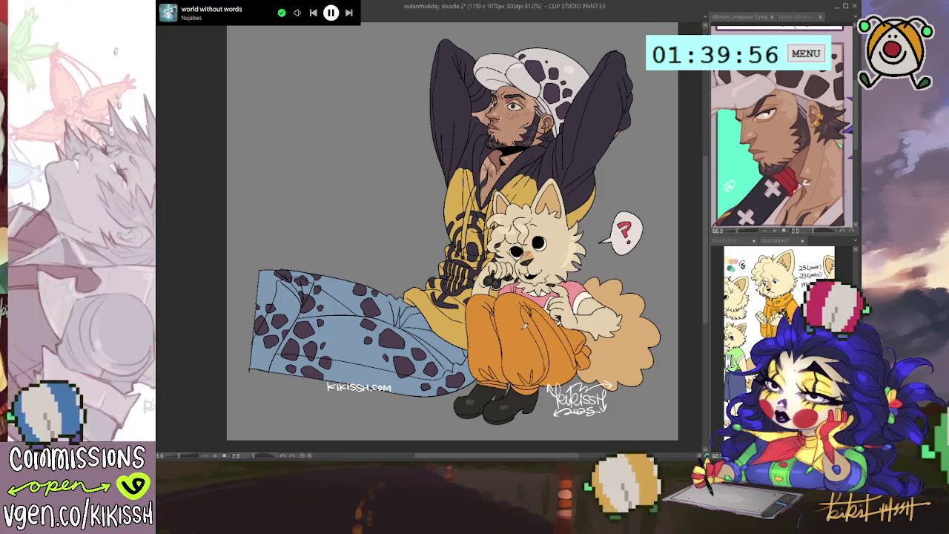
{"action": "left_click_drag", "start_coordinate": [524, 325], "coordinate": [484, 261]}
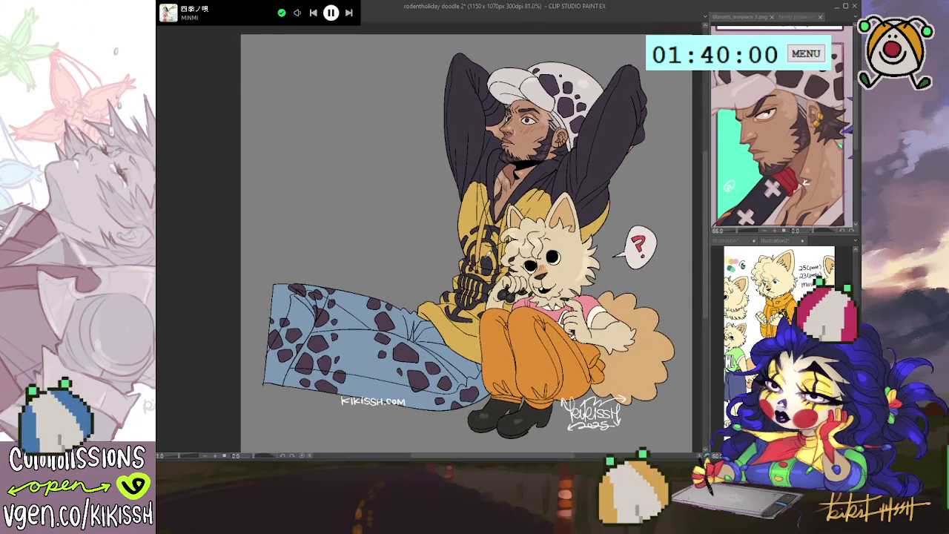
Step: Mirror the canvas, undo the stray blue mark under the man's eye, and flip back
{"action": "key", "text": "h"}
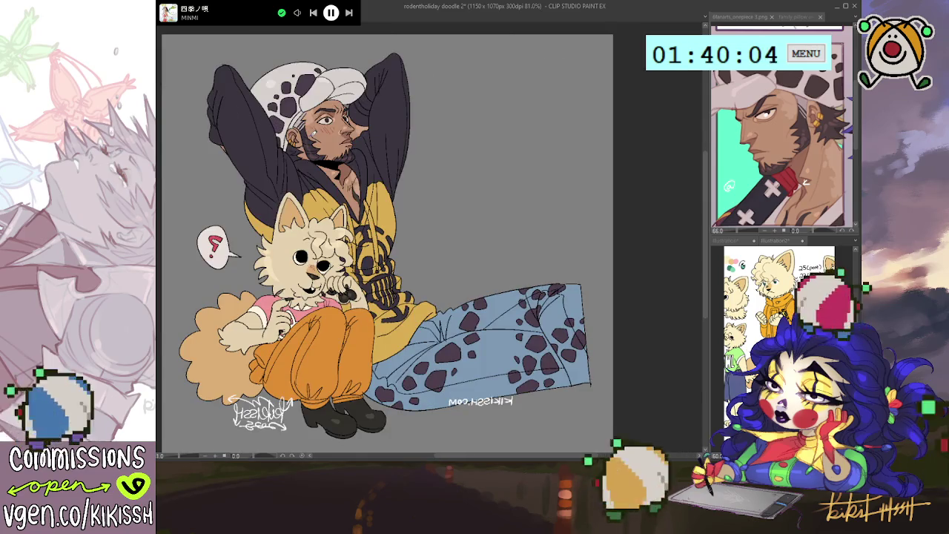
{"action": "key", "text": "ctrl+z"}
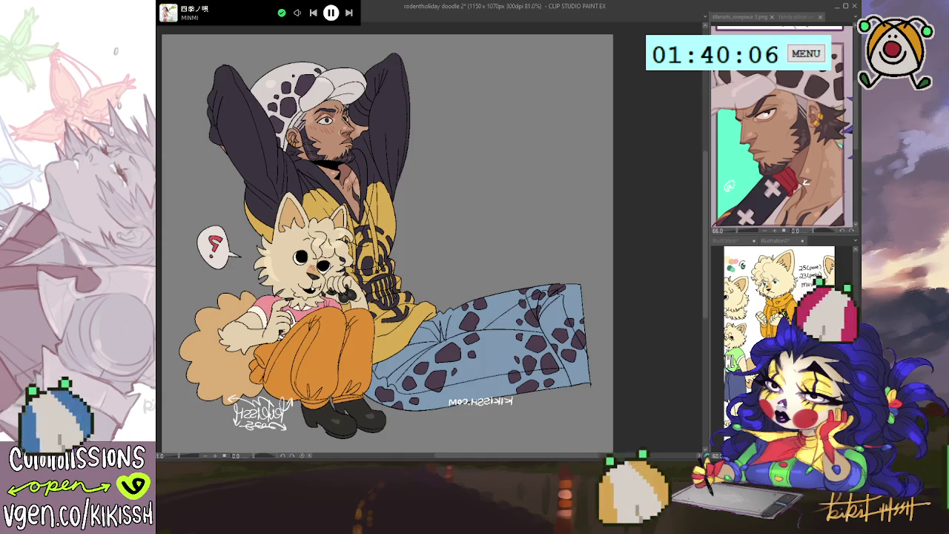
{"action": "key", "text": "h"}
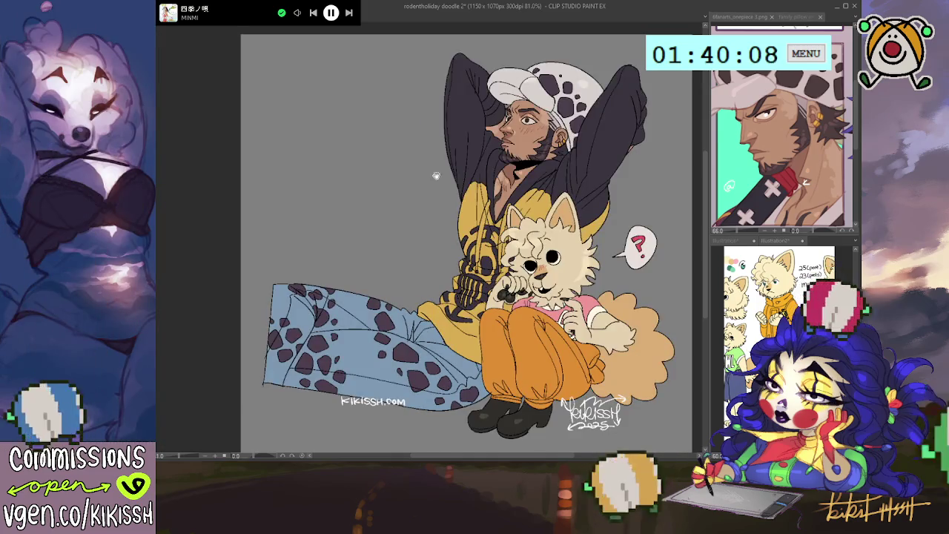
Step: Save the doodle and bring up the WEB_kikissh_rodentholiday_coupledoodle.png copy
{"action": "key", "text": "ctrl+s"}
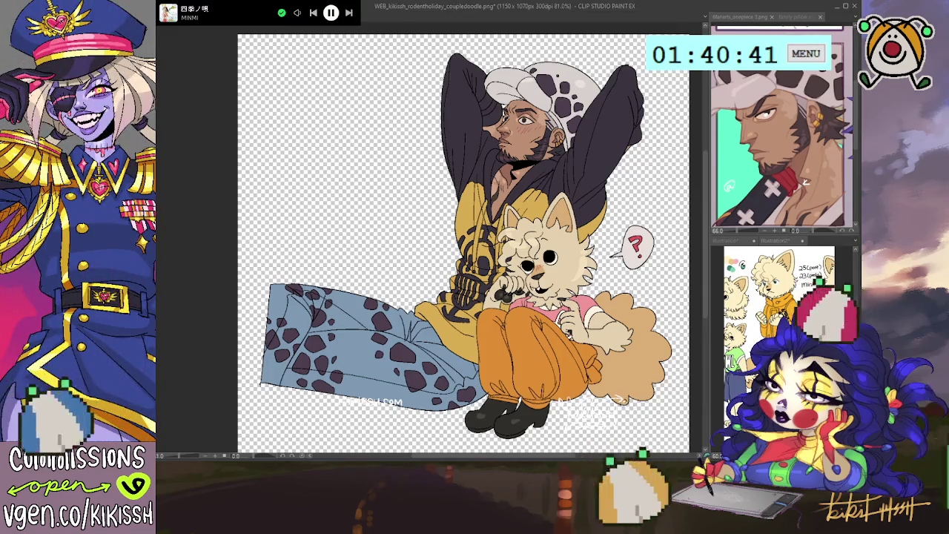
{"action": "scroll", "coordinate": [524, 158], "scroll_direction": "up", "scroll_amount": 3}
{"action": "scroll", "coordinate": [524, 158], "scroll_direction": "up", "scroll_amount": 2}
{"action": "scroll", "coordinate": [512, 148], "scroll_direction": "up", "scroll_amount": 2}
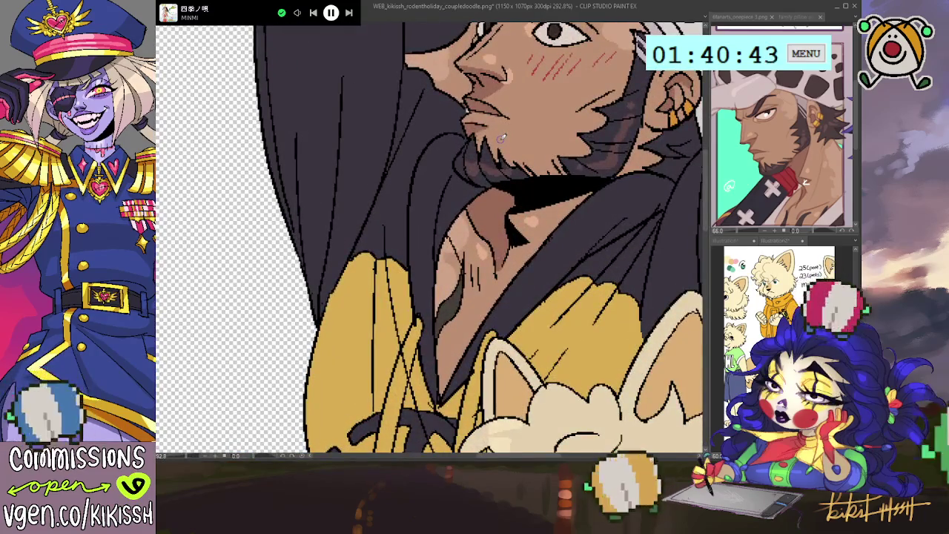
{"action": "scroll", "coordinate": [502, 137], "scroll_direction": "down", "scroll_amount": 5}
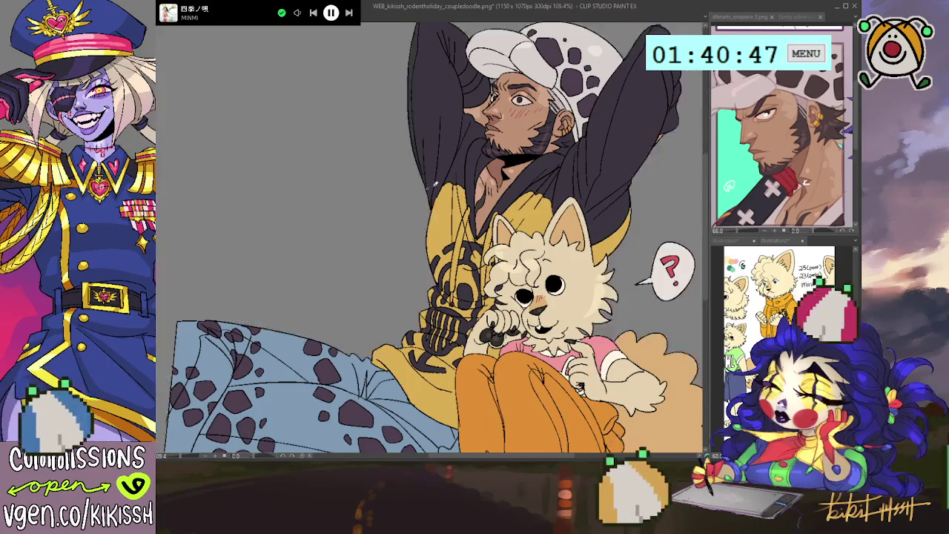
Step: Zoom, tilt and fit the view to review the watermarked WEB copy
{"action": "scroll", "coordinate": [478, 162], "scroll_direction": "up", "scroll_amount": 1}
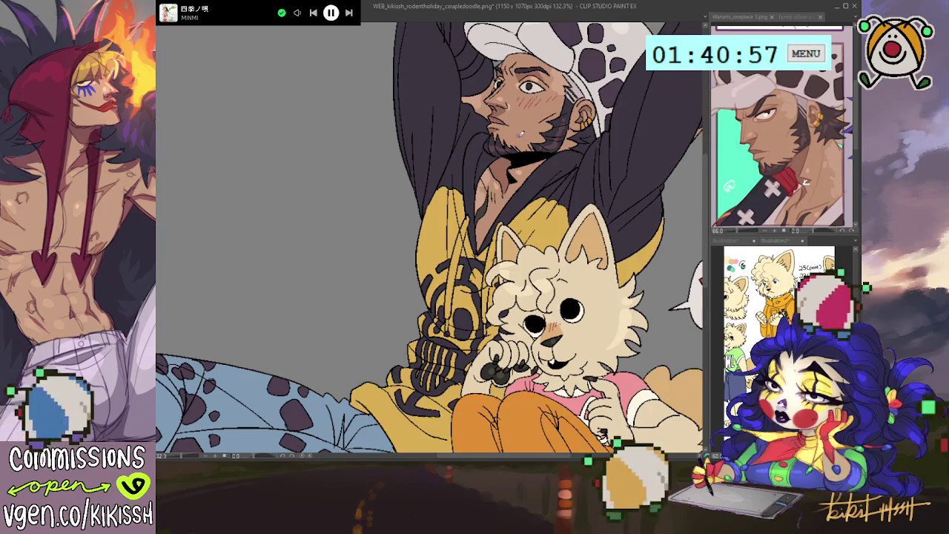
{"action": "key", "text": "minus"}
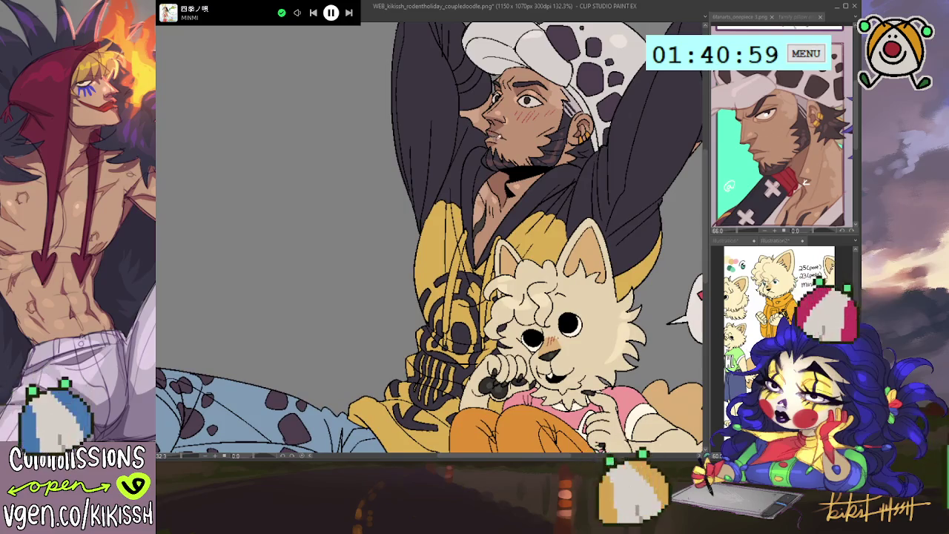
{"action": "key", "text": "ctrl+0"}
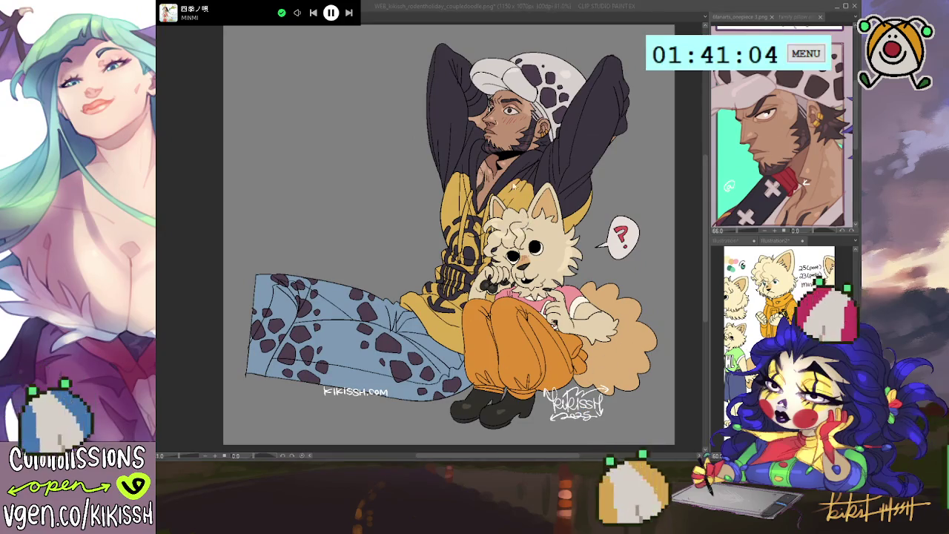
{"action": "scroll", "coordinate": [527, 149], "scroll_direction": "up", "scroll_amount": 1}
{"action": "scroll", "coordinate": [526, 149], "scroll_direction": "up", "scroll_amount": 2}
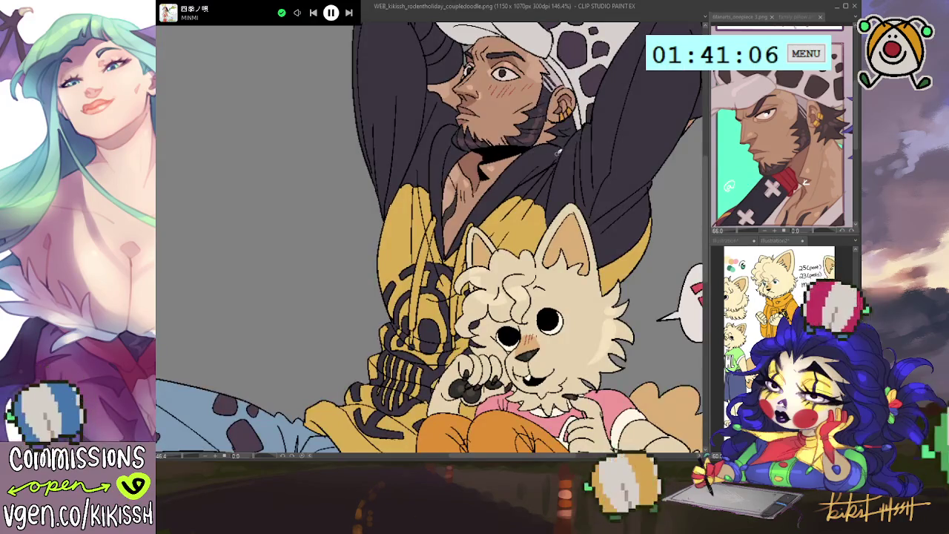
{"action": "scroll", "coordinate": [545, 157], "scroll_direction": "down", "scroll_amount": 2}
{"action": "scroll", "coordinate": [544, 162], "scroll_direction": "down", "scroll_amount": 1}
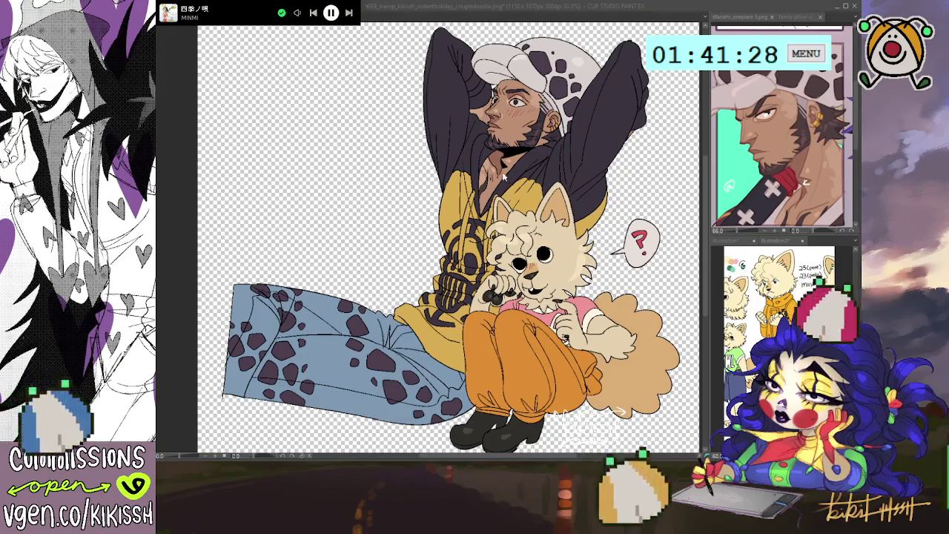
Step: Switch to the HR_kikissh_rodentholiday_coupledoodle.png copy and scroll the view
{"action": "key", "text": "ctrl+Tab"}
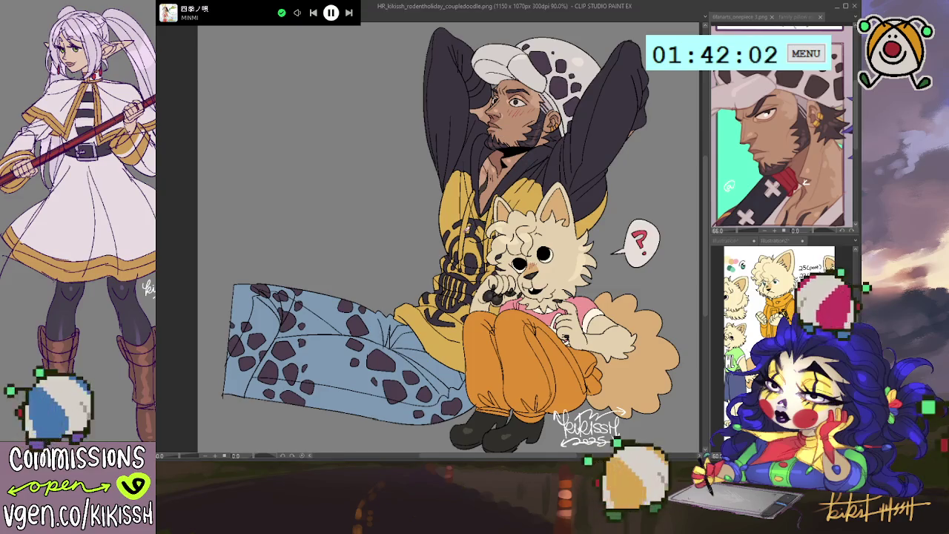
{"action": "scroll", "coordinate": [448, 238], "scroll_direction": "down", "scroll_amount": 1}
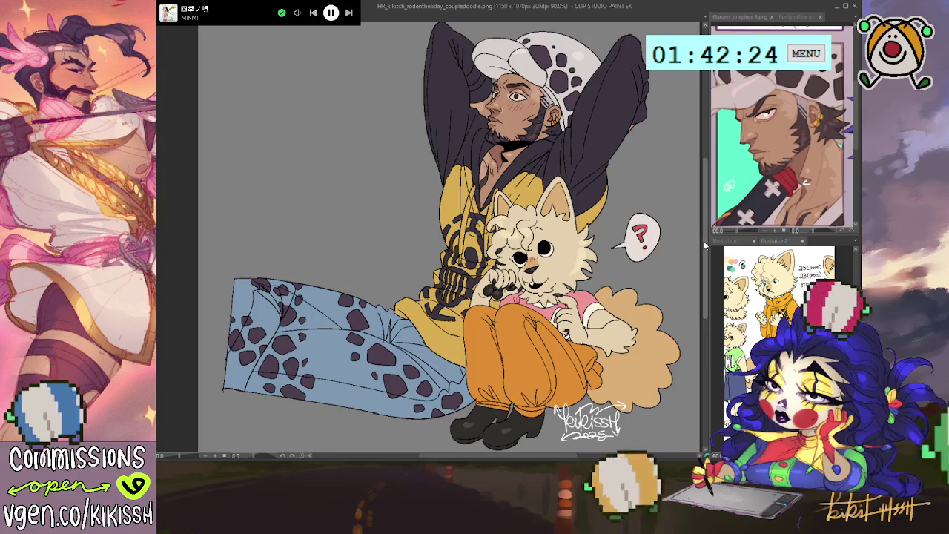
Step: Restore the KIKISSH.COM watermark on the man-and-dog copy and discard a duplicate signature paste
{"action": "left_click_drag", "start_coordinate": [445, 237], "coordinate": [434, 221]}
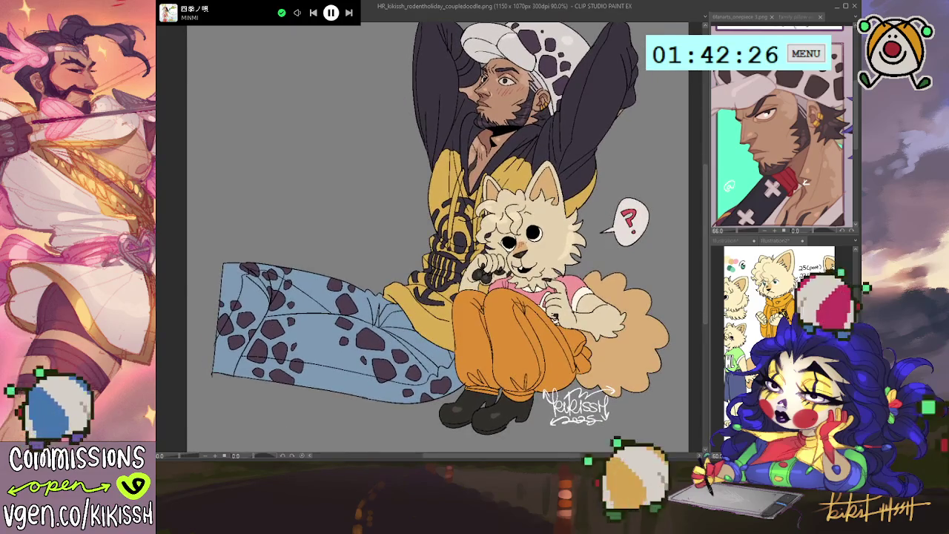
{"action": "key", "text": "ctrl+v"}
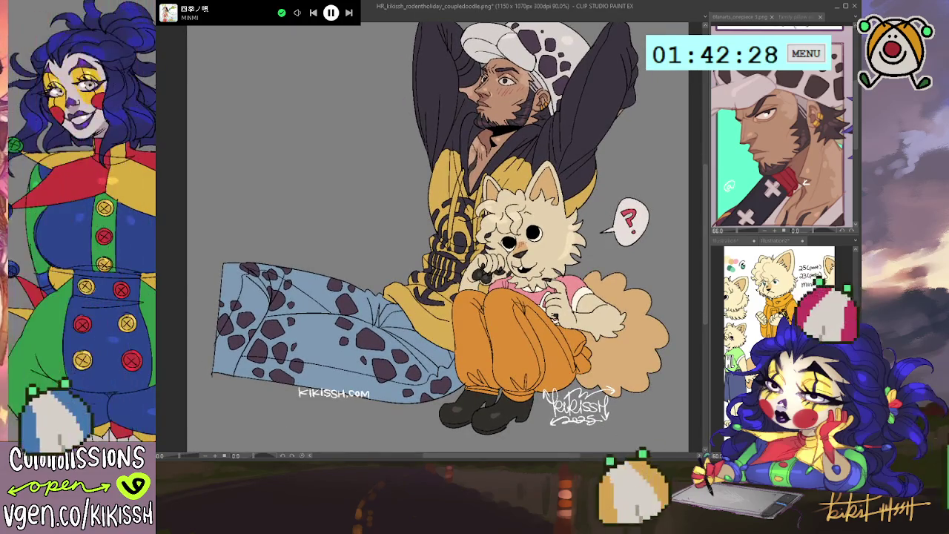
{"action": "key", "text": "ctrl+a"}
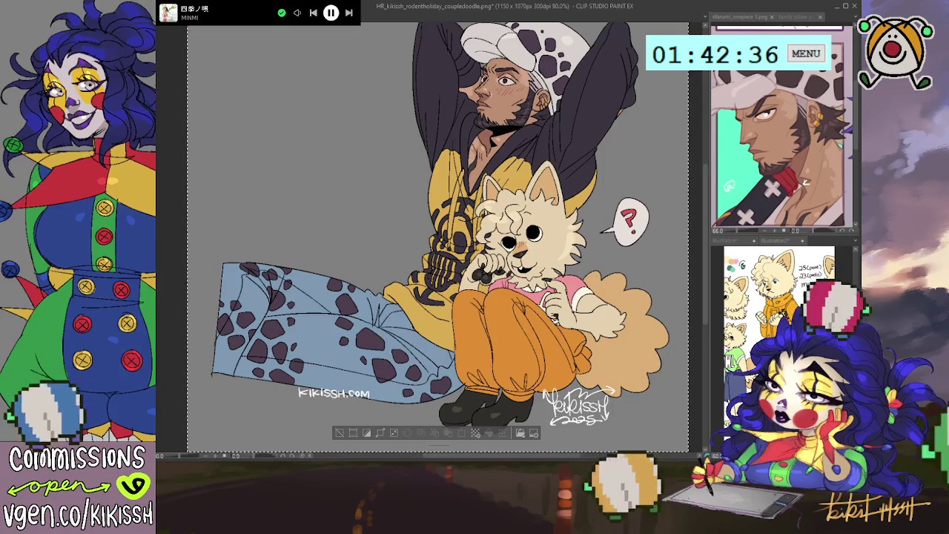
{"action": "key", "text": "ctrl+d"}
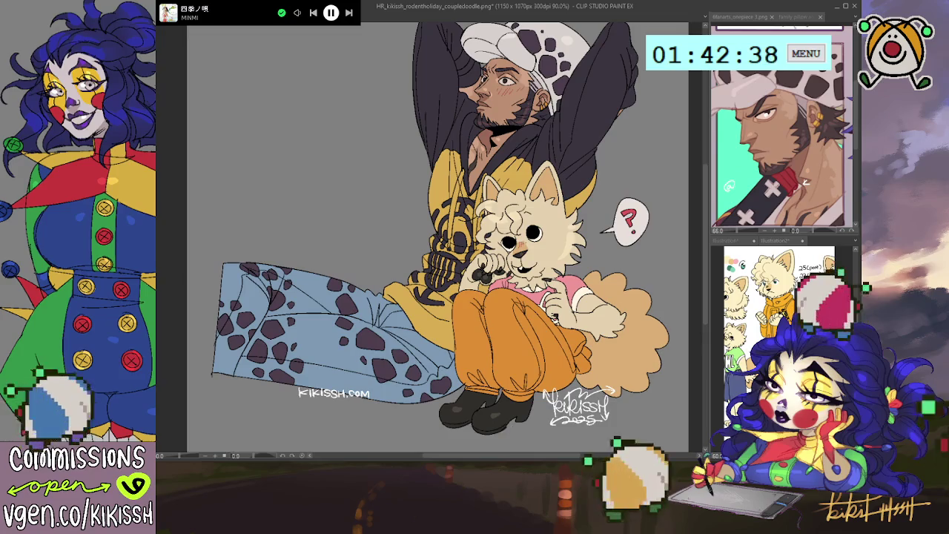
{"action": "key", "text": "ctrl+v"}
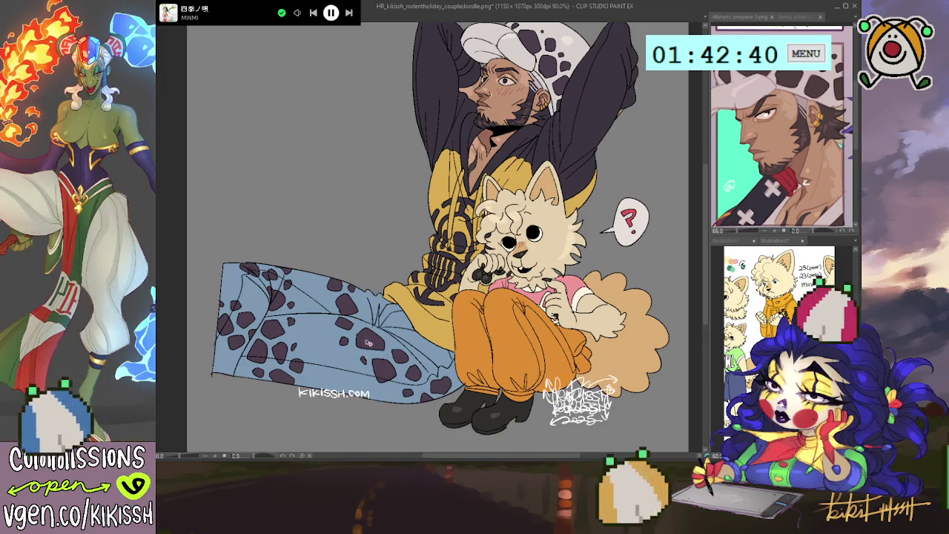
{"action": "key", "text": "ctrl+z"}
{"action": "key", "text": "ctrl+y"}
{"action": "key", "text": "ctrl+z"}
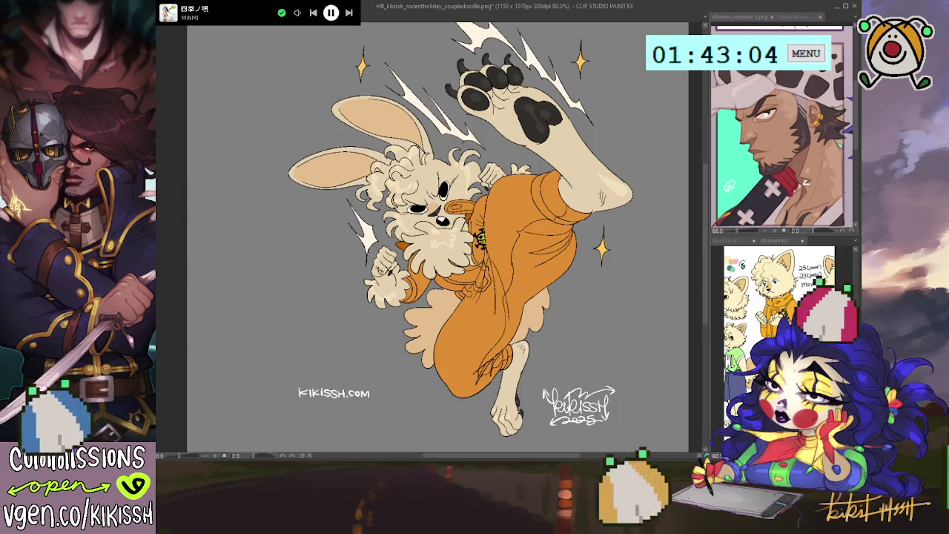
Step: Move the signature to the figure's lower left with the KIKISSH.COM watermark beneath it
{"action": "left_click_drag", "start_coordinate": [650, 389], "coordinate": [695, 129]}
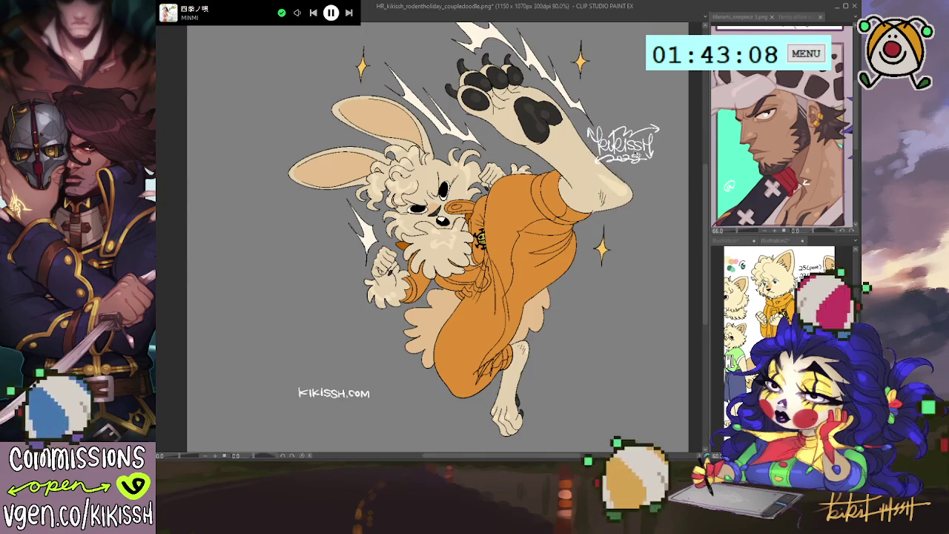
{"action": "left_click_drag", "start_coordinate": [636, 154], "coordinate": [383, 339]}
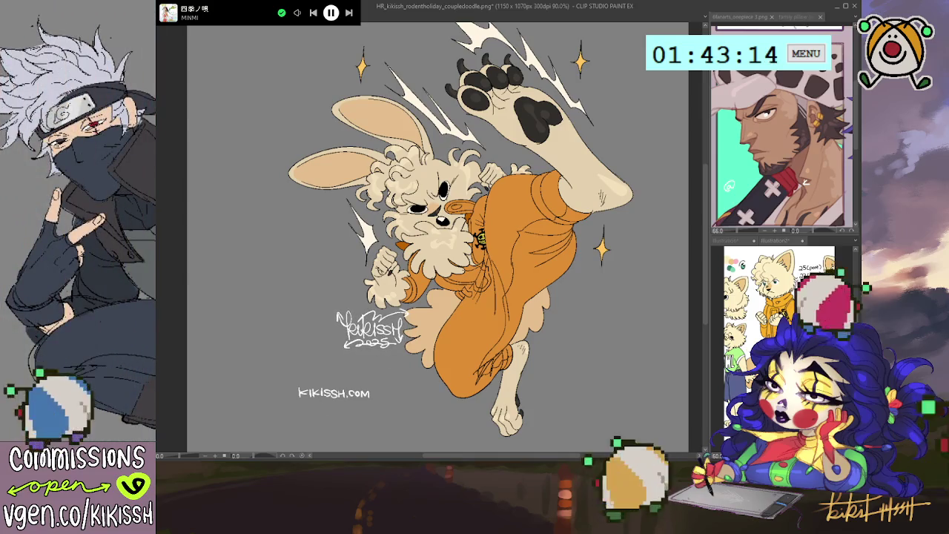
{"action": "left_click_drag", "start_coordinate": [303, 391], "coordinate": [505, 369]}
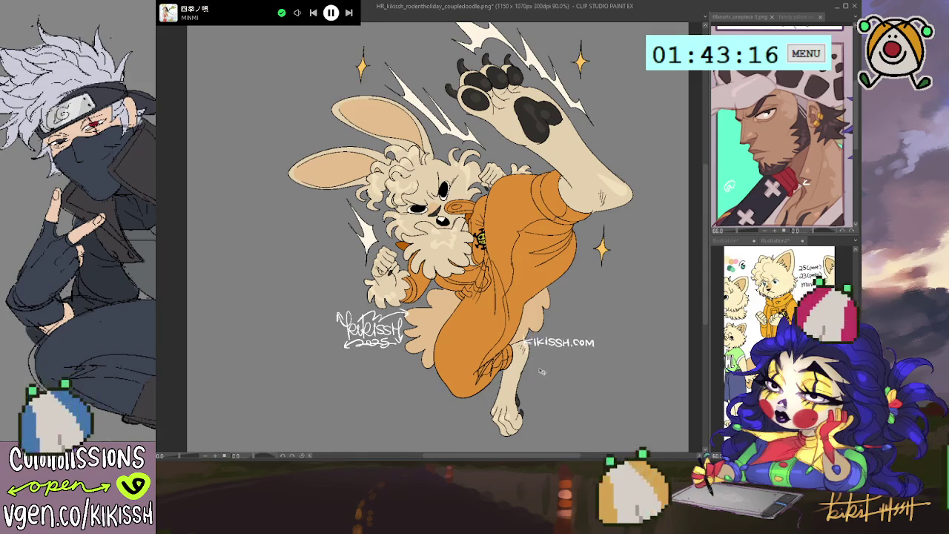
{"action": "left_click_drag", "start_coordinate": [517, 401], "coordinate": [376, 386]}
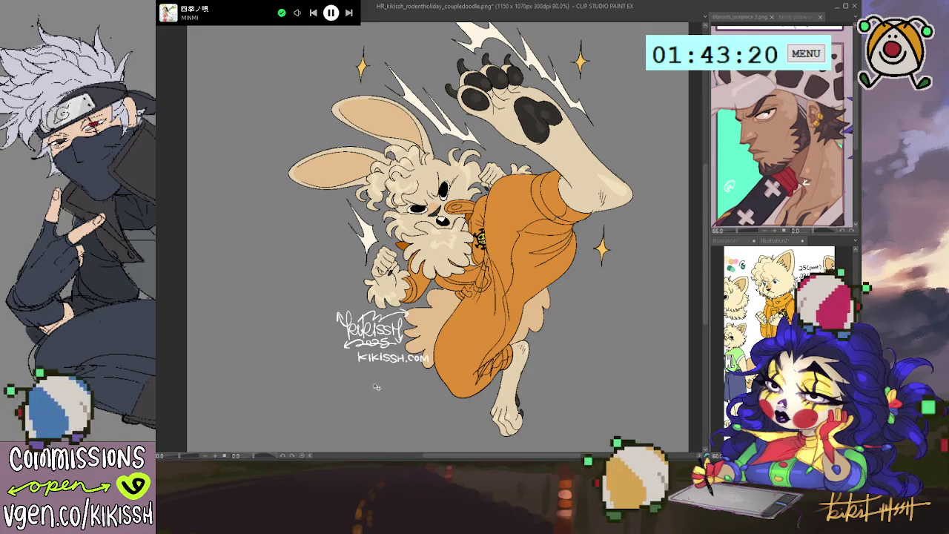
Step: Transform the watermark, nudging it up snugly under the signature, and confirm its position
{"action": "key", "text": "ctrl+t"}
{"action": "scroll", "coordinate": [417, 363], "scroll_direction": "up", "scroll_amount": 3}
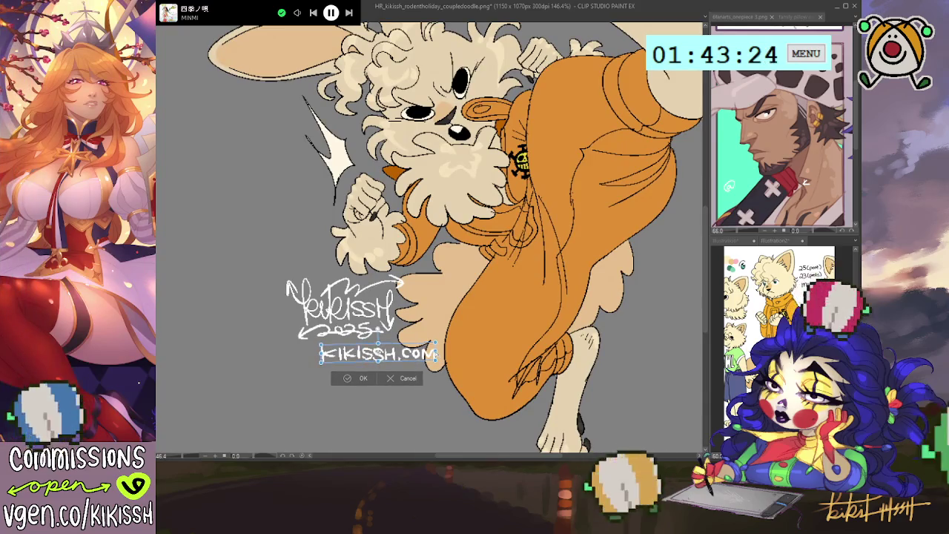
{"action": "key", "text": "Return"}
{"action": "scroll", "coordinate": [416, 349], "scroll_direction": "down", "scroll_amount": 2}
{"action": "scroll", "coordinate": [417, 349], "scroll_direction": "down", "scroll_amount": 1}
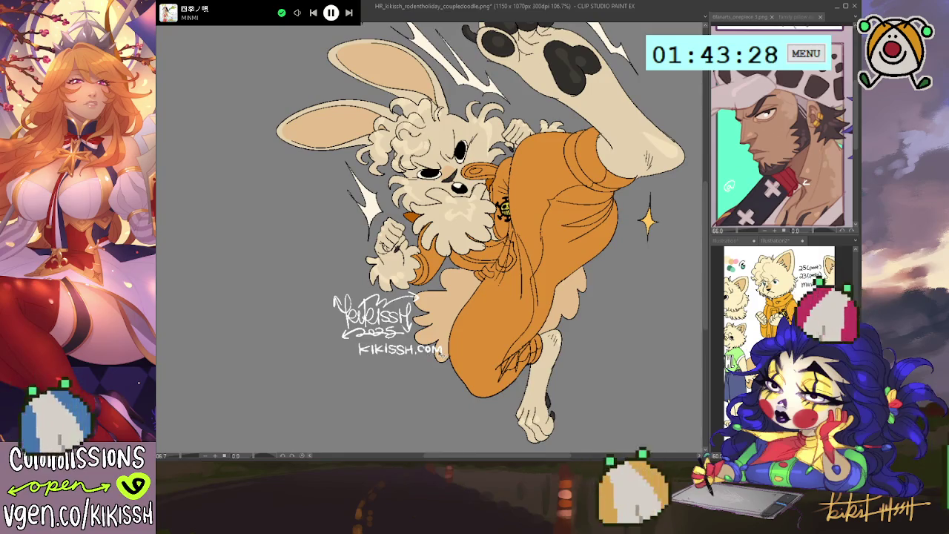
{"action": "key", "text": "ctrl+t"}
{"action": "scroll", "coordinate": [441, 356], "scroll_direction": "up", "scroll_amount": 2}
{"action": "left_click_drag", "start_coordinate": [445, 347], "coordinate": [446, 345]}
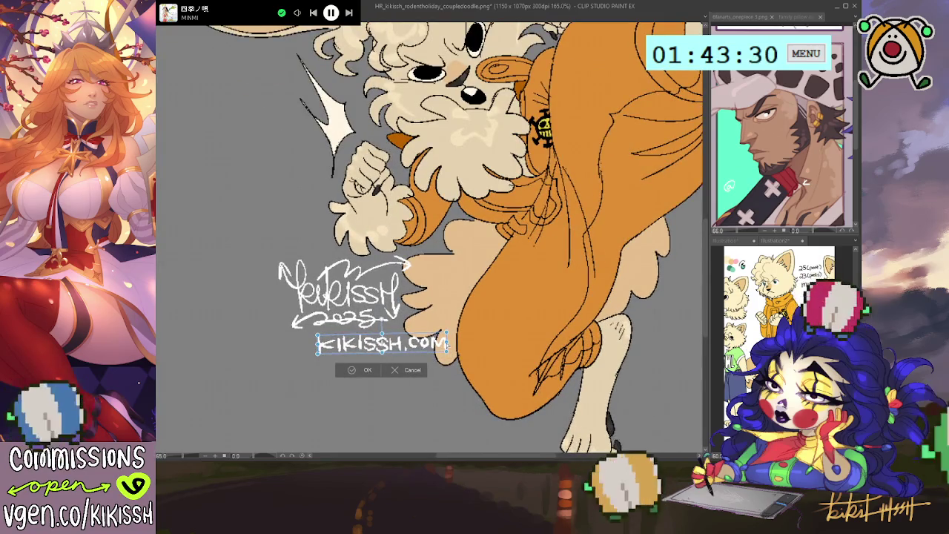
{"action": "left_click_drag", "start_coordinate": [382, 342], "coordinate": [379, 340]}
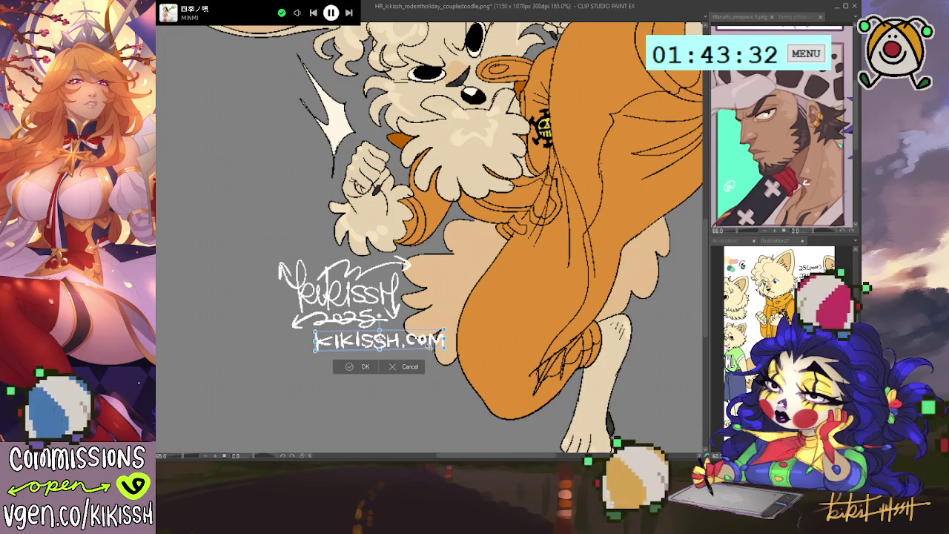
{"action": "left_click", "coordinate": [361, 369]}
{"action": "scroll", "coordinate": [489, 363], "scroll_direction": "down", "scroll_amount": 5}
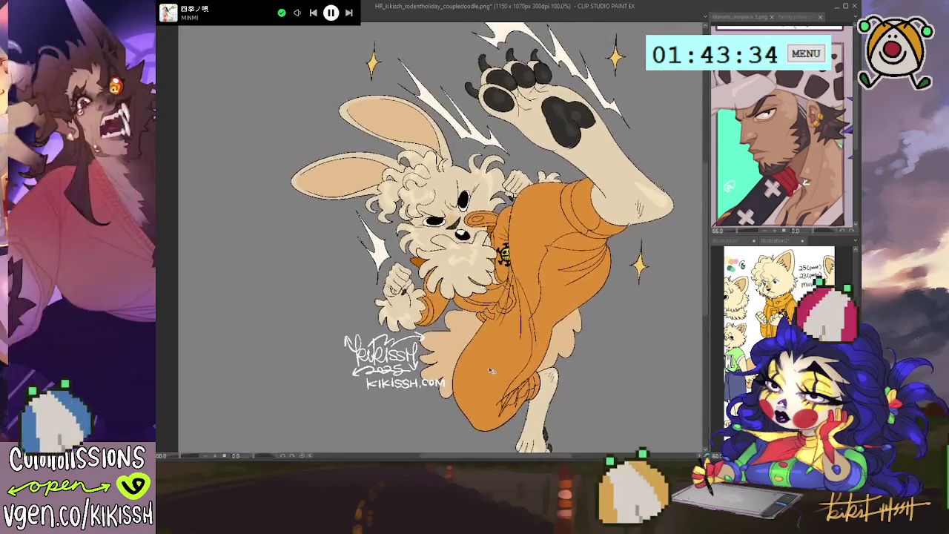
{"action": "left_click_drag", "start_coordinate": [489, 363], "coordinate": [486, 338]}
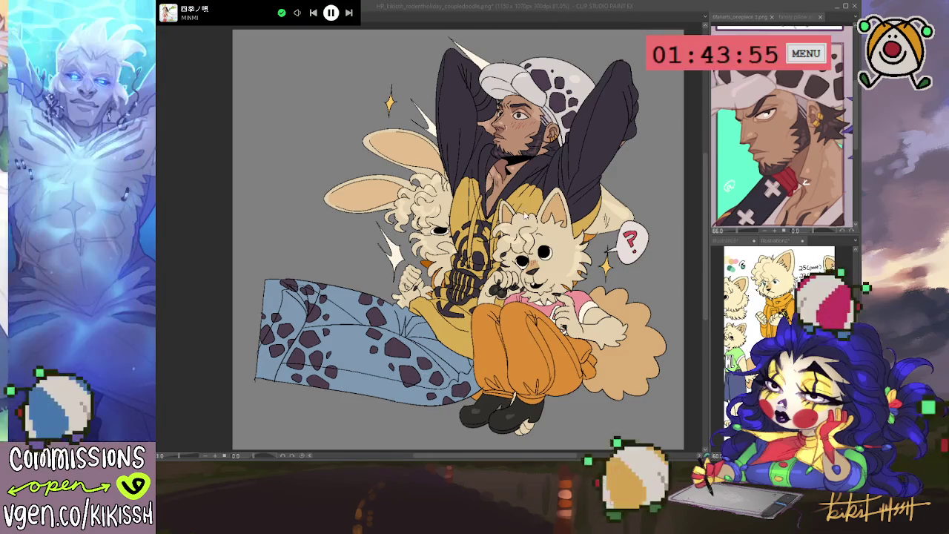
Step: Switch to the rodentholiday doodle 2 document and crop the canvas around the drawing
{"action": "key", "text": "ctrl+Tab"}
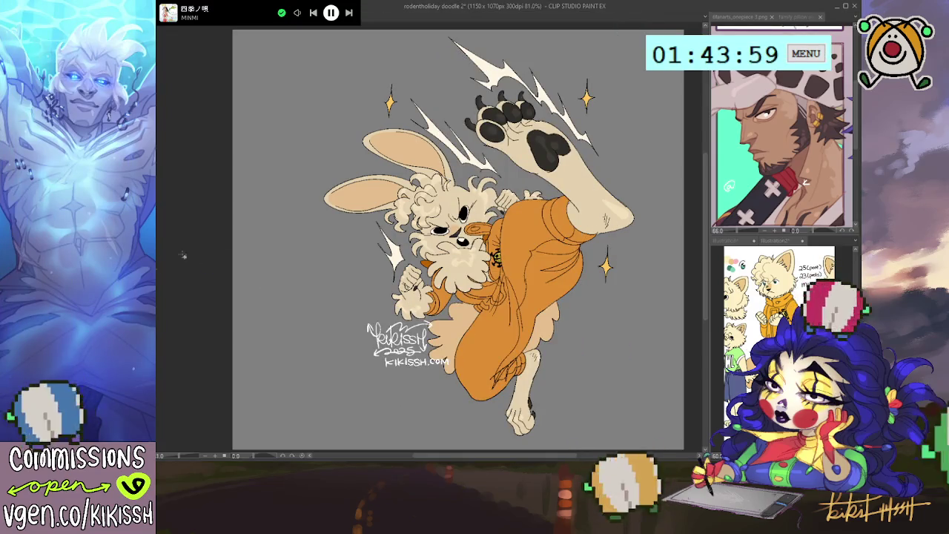
{"action": "mouse_move", "coordinate": [649, 31]}
{"action": "left_mouse_down"}
{"action": "mouse_move", "coordinate": [483, 320]}
{"action": "mouse_move", "coordinate": [309, 444]}
{"action": "left_mouse_up"}
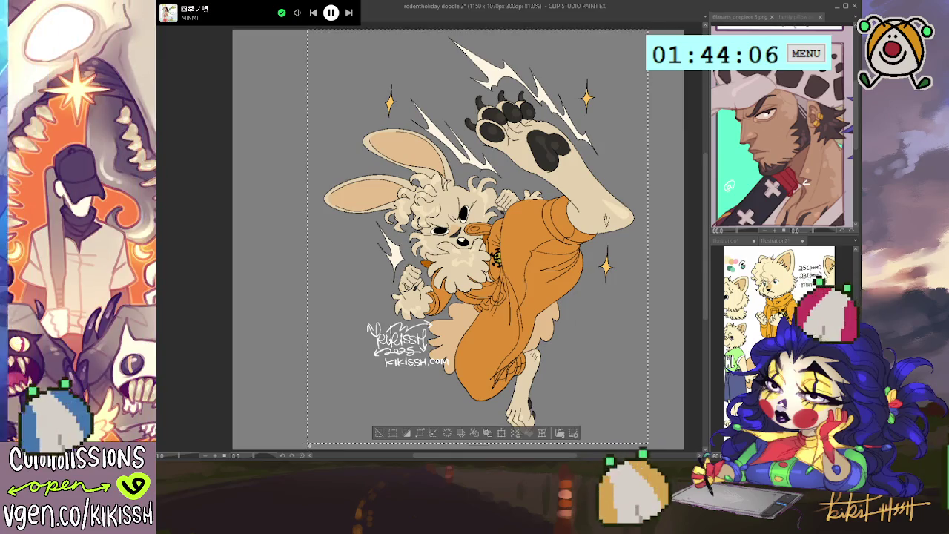
{"action": "left_click", "coordinate": [391, 433]}
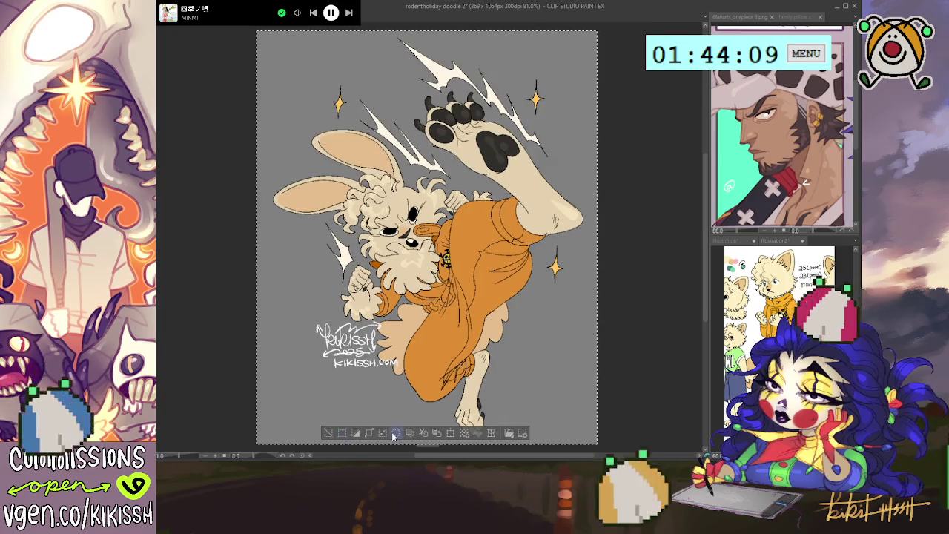
{"action": "left_click_drag", "start_coordinate": [463, 322], "coordinate": [503, 312]}
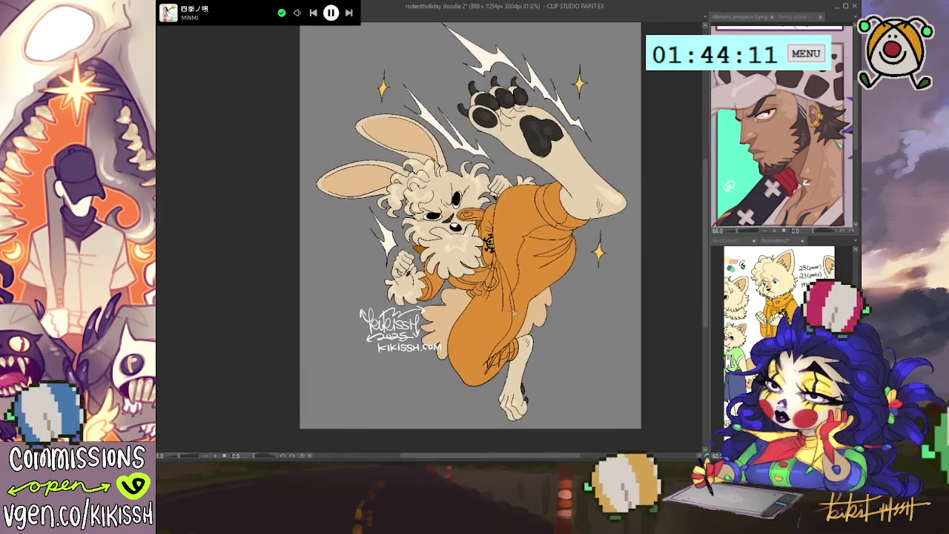
{"action": "scroll", "coordinate": [503, 313], "scroll_direction": "down", "scroll_amount": 2}
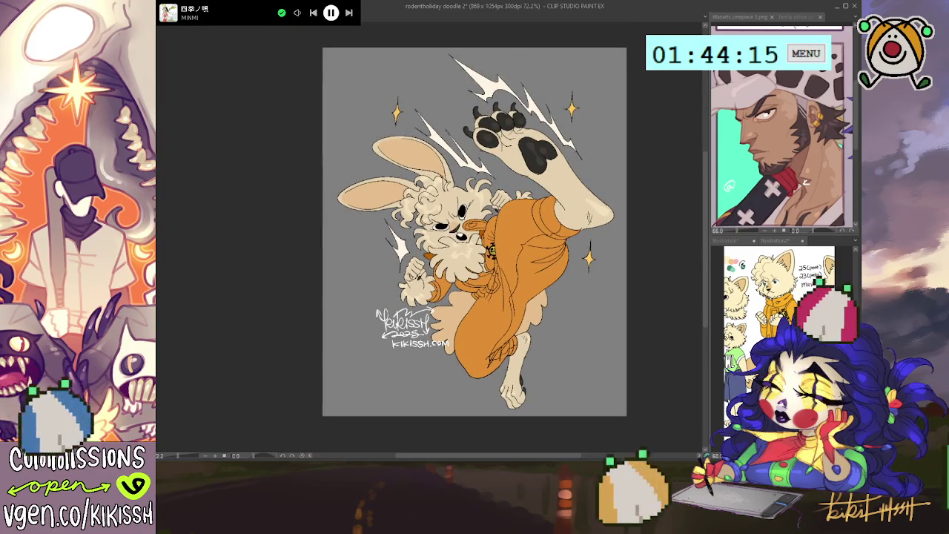
Step: Set the canvas to 869x1067, export WEB_kikissh_rodentholiday_PPkick.png, and hide the grey background
{"action": "key", "text": "ctrl+t"}
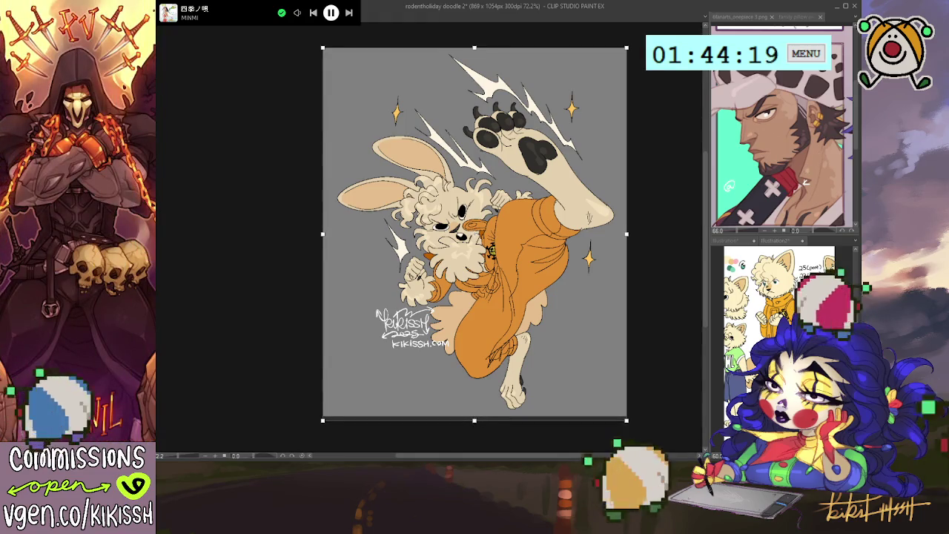
{"action": "key", "text": "Return"}
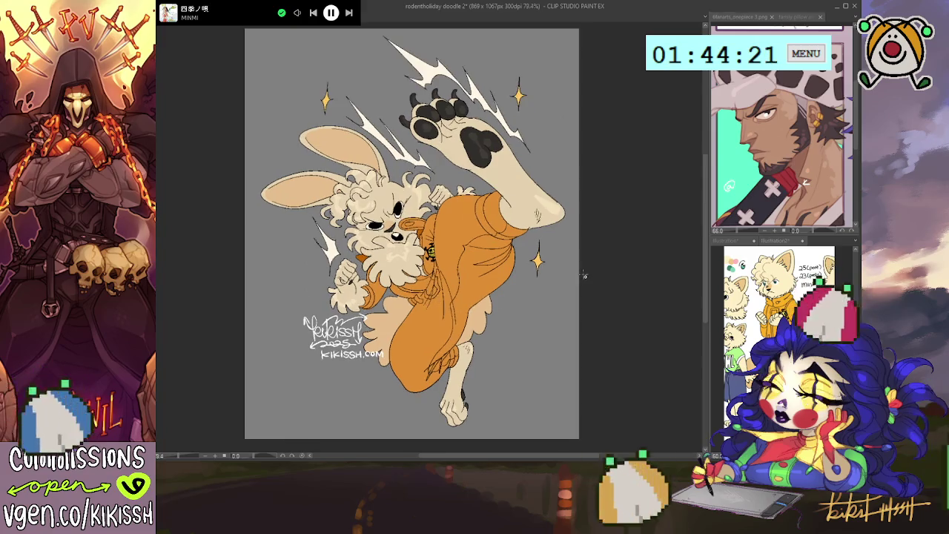
{"action": "scroll", "coordinate": [584, 275], "scroll_direction": "up", "scroll_amount": 2}
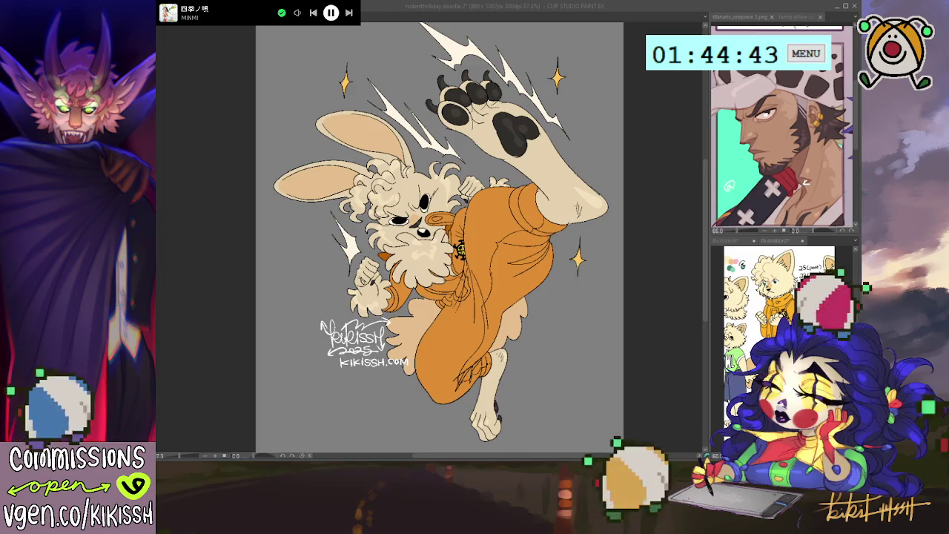
{"action": "key", "text": "Return"}
{"action": "key", "text": "ctrl+z"}
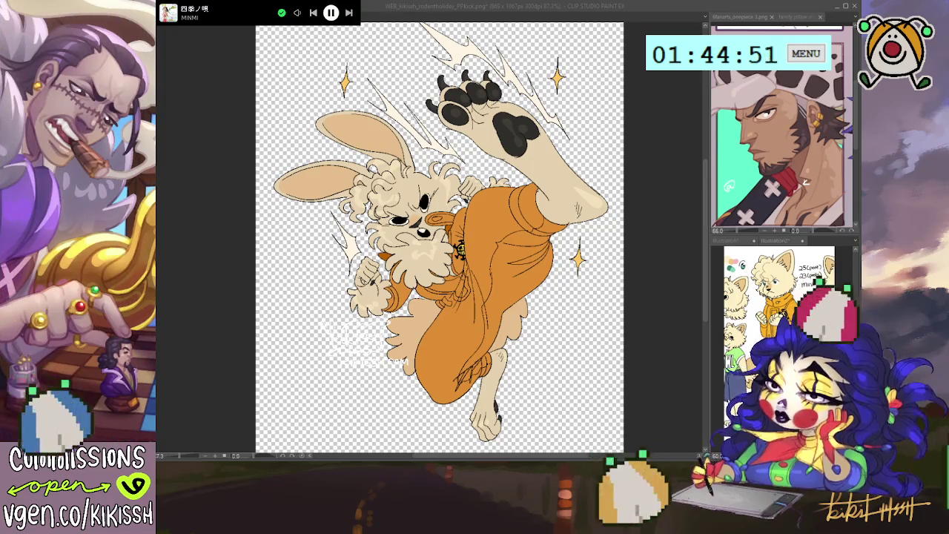
Step: Save the transparent web copy and a watermark-free transparent high-res copy, then restore the grey background
{"action": "key", "text": "Return"}
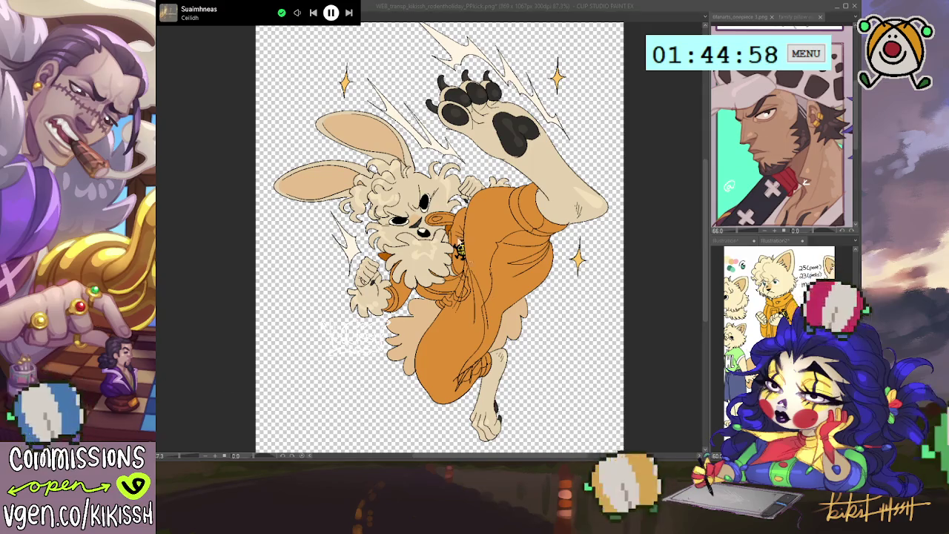
{"action": "key", "text": "ctrl+w"}
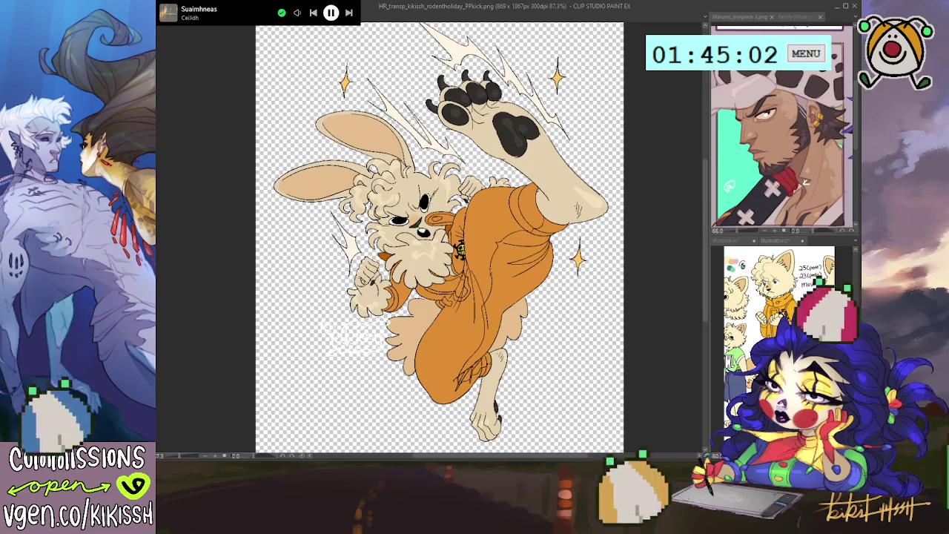
{"action": "key", "text": "ctrl+z"}
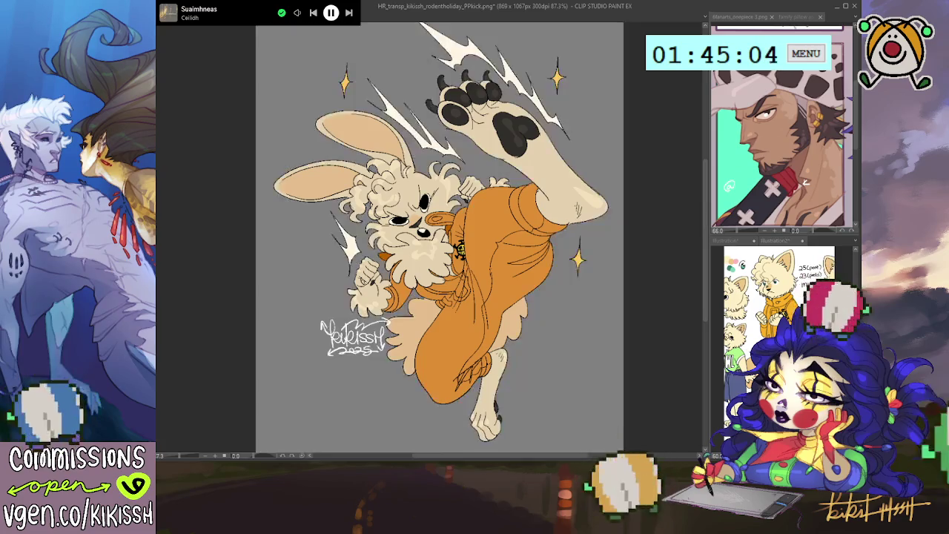
Step: Save the grey-background copy as HR_kikissh_rodentholiday_PPkick.png
{"action": "key", "text": "ctrl+s"}
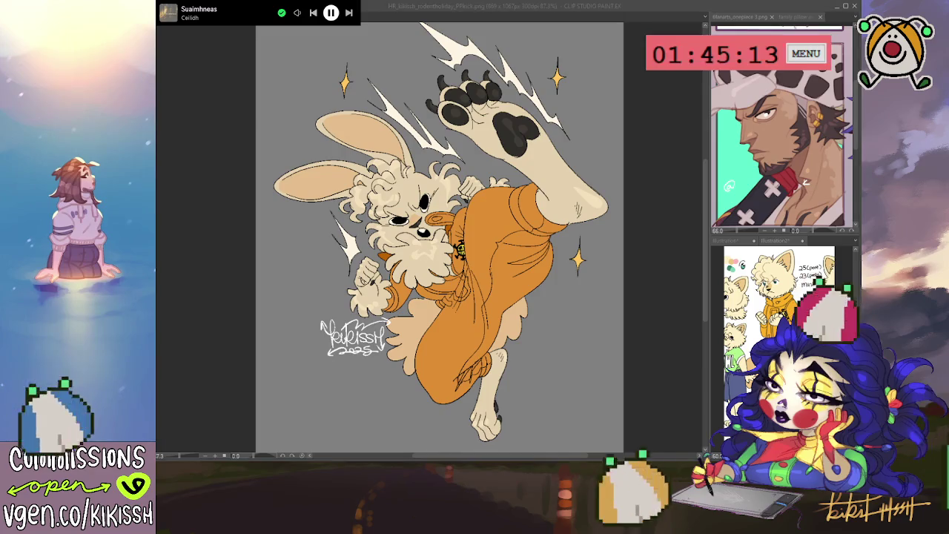
{"action": "left_click", "coordinate": [577, 286]}
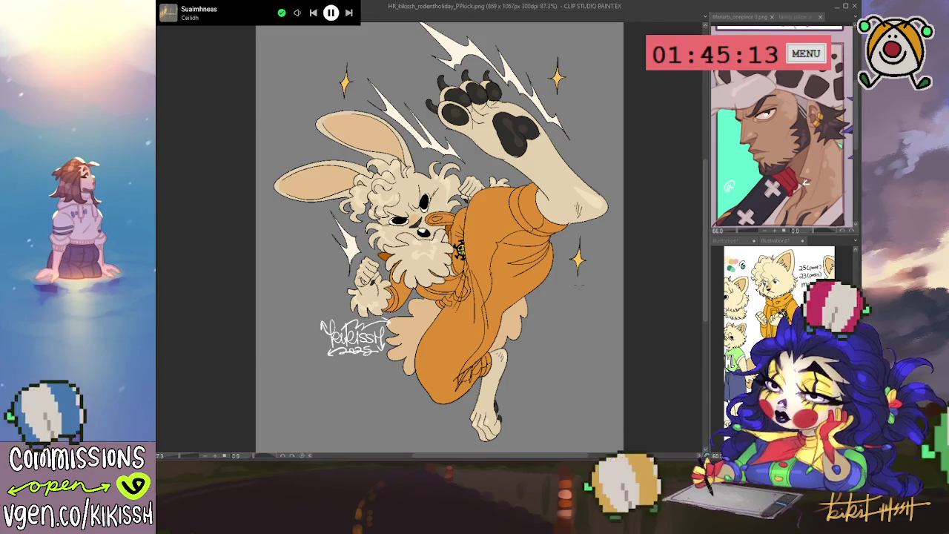
{"action": "left_click_drag", "start_coordinate": [290, 325], "coordinate": [346, 322]}
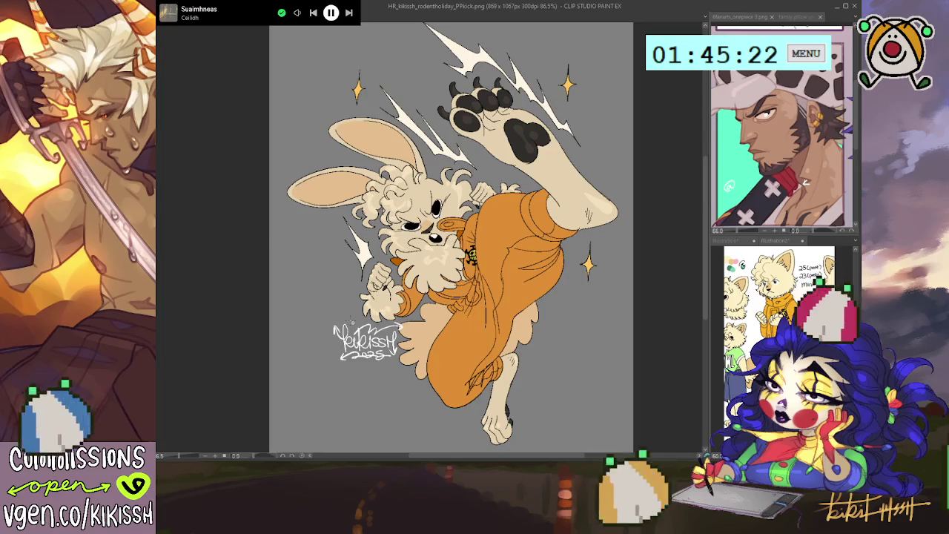
{"action": "left_click_drag", "start_coordinate": [391, 309], "coordinate": [391, 309]}
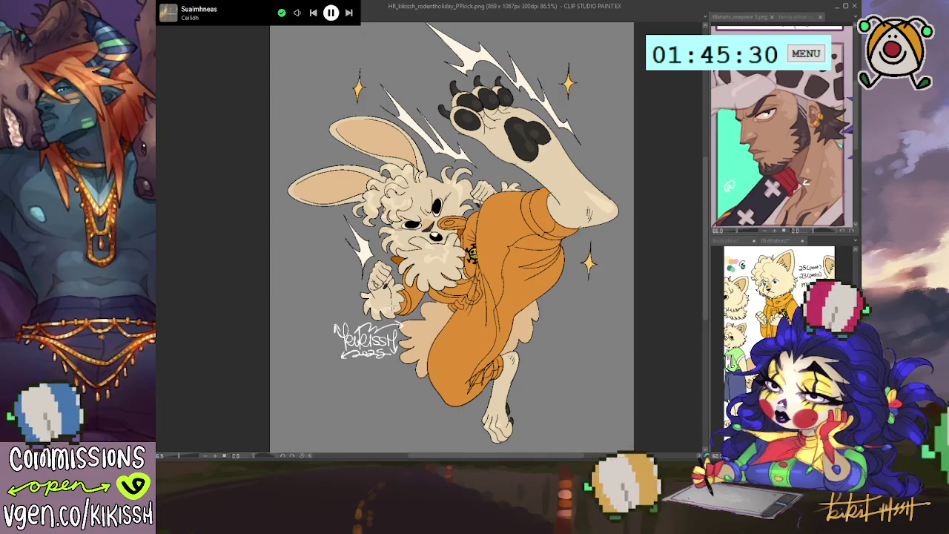
Step: Zoom in on the drawing and save the current high-res file
{"action": "left_click_drag", "start_coordinate": [391, 308], "coordinate": [393, 308]}
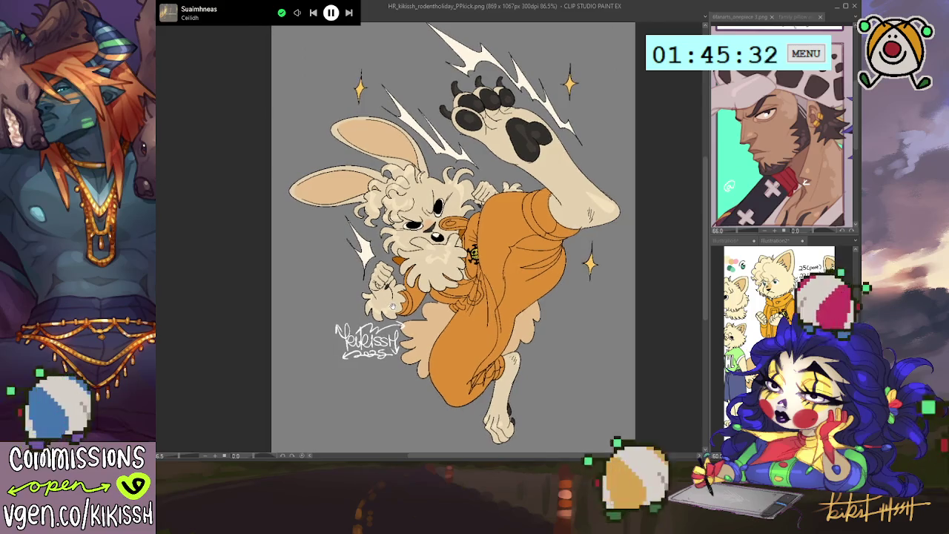
{"action": "scroll", "coordinate": [345, 261], "scroll_direction": "up", "scroll_amount": 3}
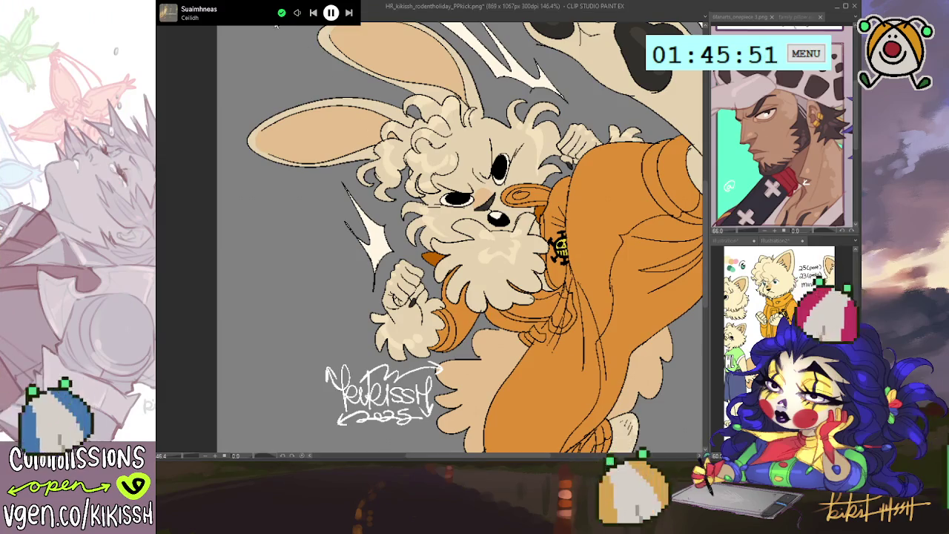
{"action": "scroll", "coordinate": [408, 286], "scroll_direction": "up", "scroll_amount": 1}
{"action": "scroll", "coordinate": [408, 285], "scroll_direction": "up", "scroll_amount": 1}
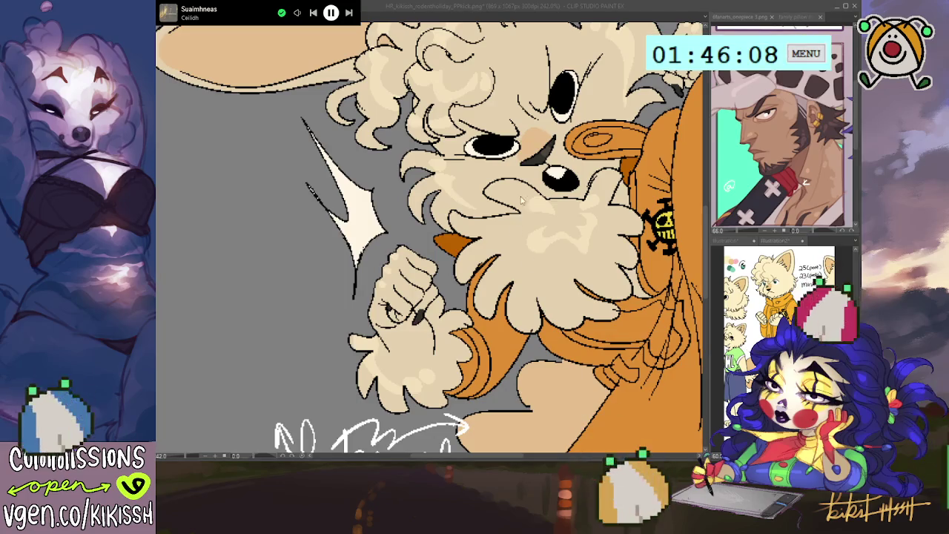
{"action": "key", "text": "ctrl+s"}
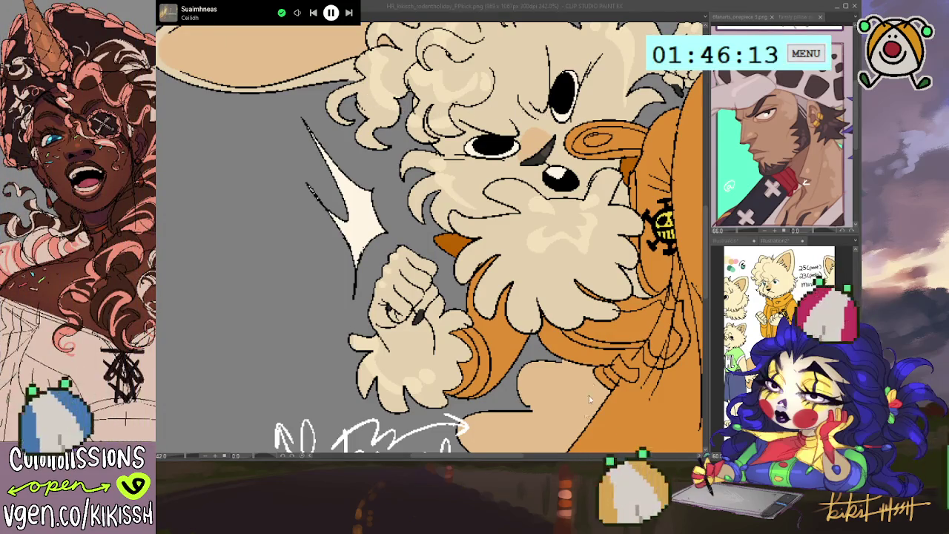
{"action": "left_click", "coordinate": [424, 205]}
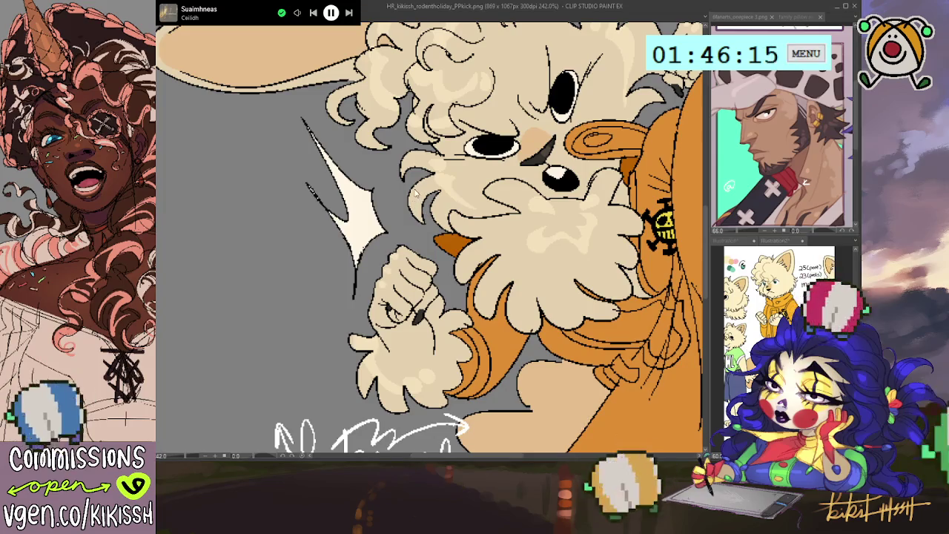
Step: Touch up a spot on the bunny's fist in WEB_kikissh_rodentholiday_PPkick.png, then switch to the WEB_transp copy
{"action": "key", "text": "ctrl+Tab"}
{"action": "scroll", "coordinate": [360, 286], "scroll_direction": "up", "scroll_amount": 3}
{"action": "scroll", "coordinate": [360, 285], "scroll_direction": "up", "scroll_amount": 3}
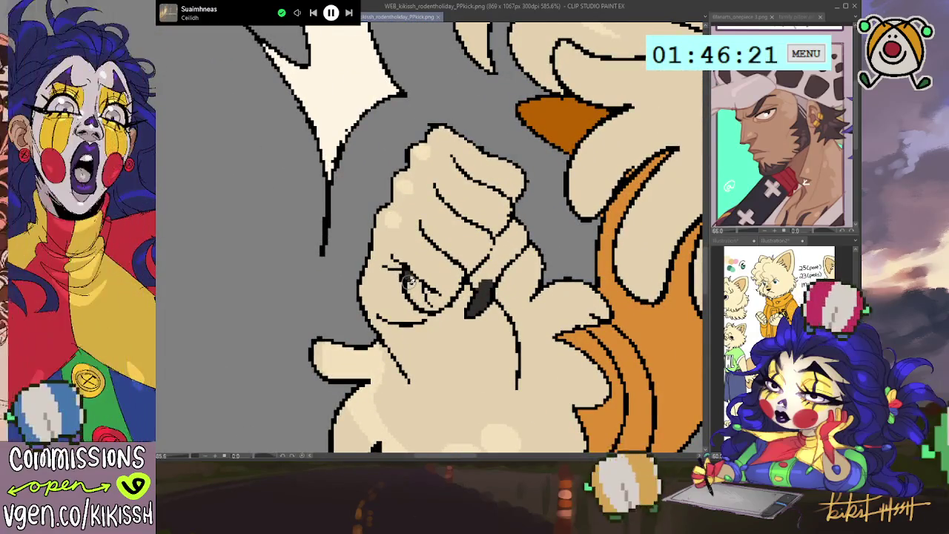
{"action": "left_click", "coordinate": [407, 280]}
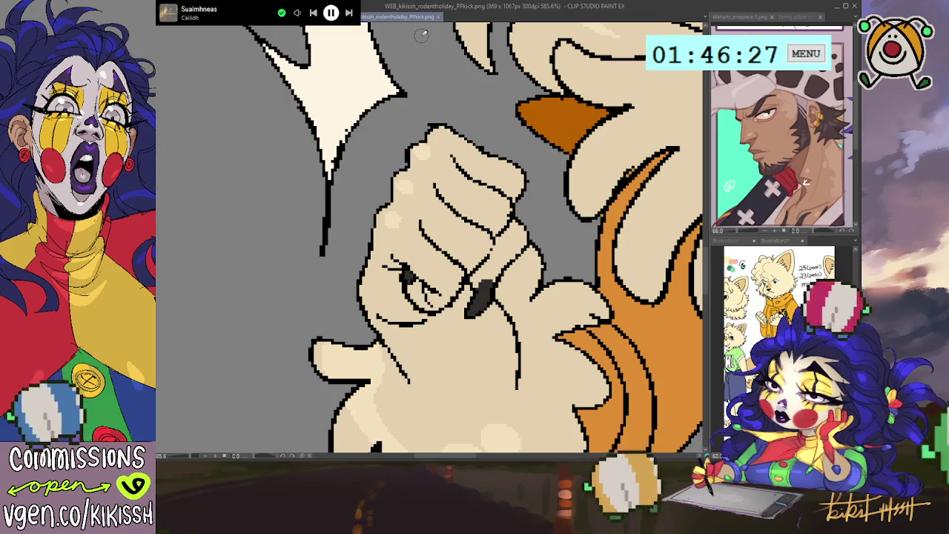
{"action": "left_click", "coordinate": [438, 20]}
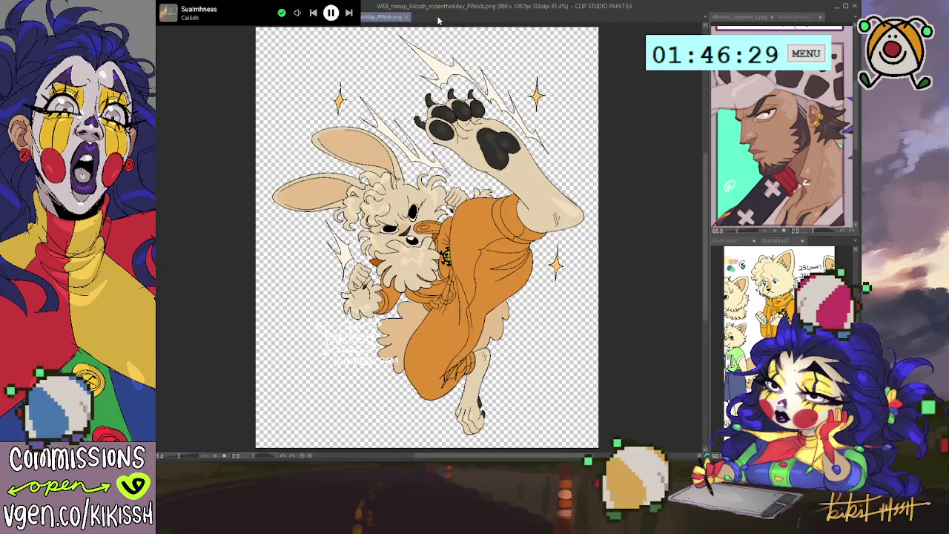
Step: Zoom into the bunny's fist and fix the spot in the WEB_transp copy
{"action": "scroll", "coordinate": [355, 288], "scroll_direction": "up", "scroll_amount": 3}
{"action": "scroll", "coordinate": [356, 287], "scroll_direction": "up", "scroll_amount": 3}
{"action": "scroll", "coordinate": [356, 288], "scroll_direction": "up", "scroll_amount": 3}
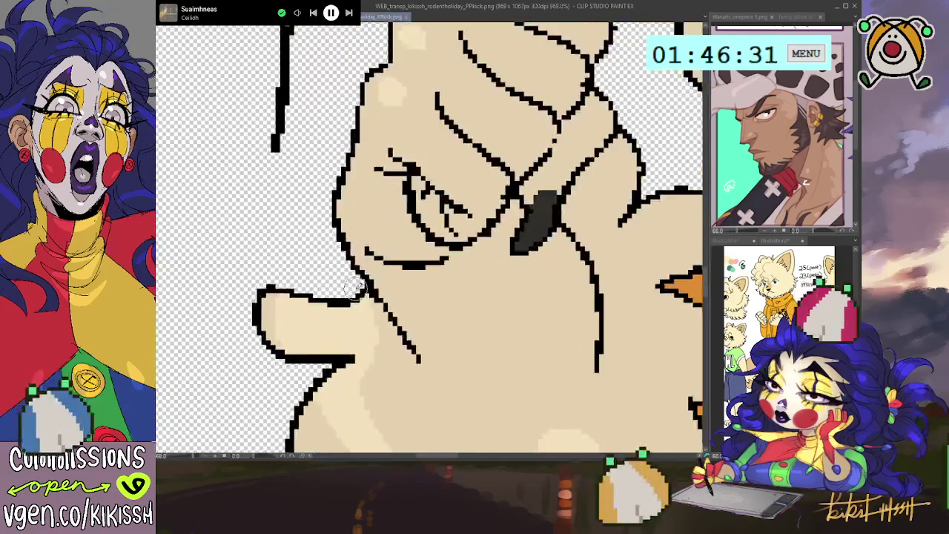
{"action": "left_click", "coordinate": [419, 188]}
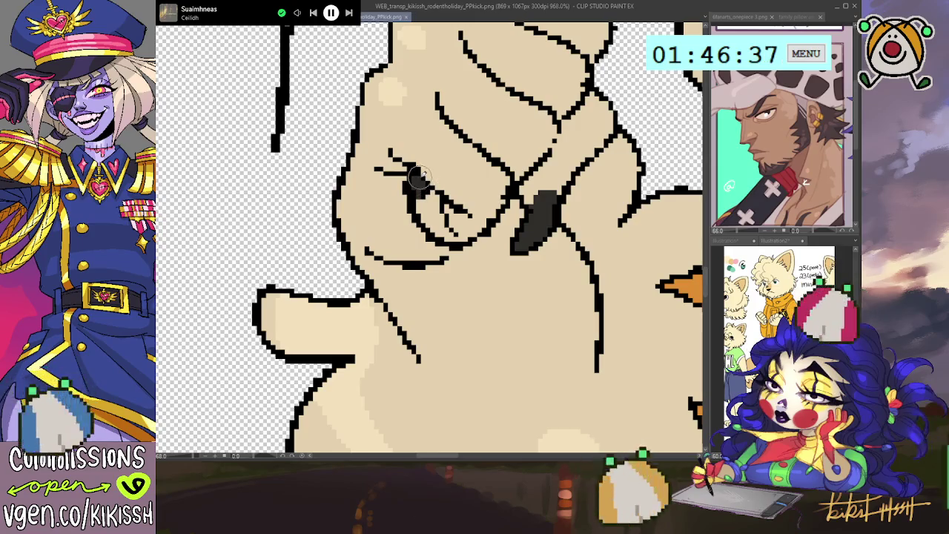
Step: Fix the same fist spot in HR_transp, then switch to HR_kikissh_rodentholiday_PPkick.png and zoom out
{"action": "left_click", "coordinate": [406, 18]}
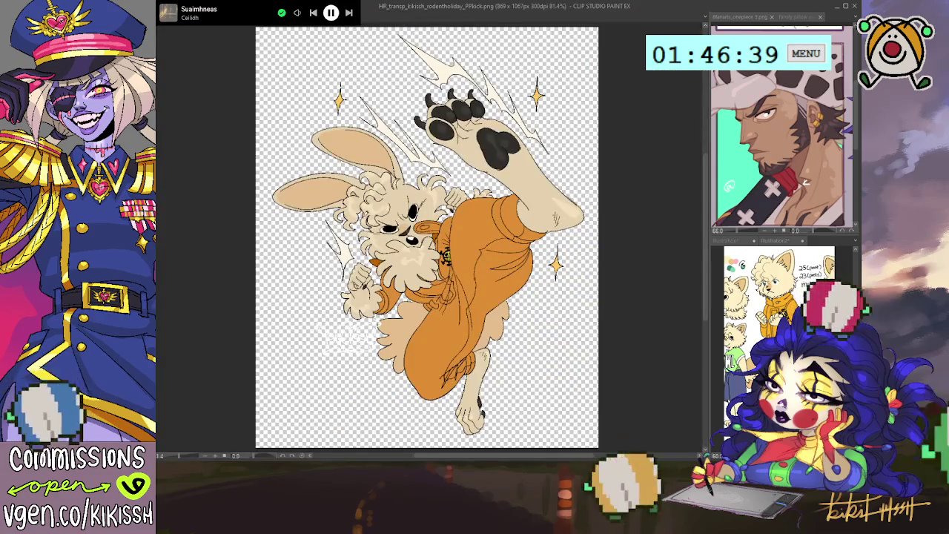
{"action": "scroll", "coordinate": [375, 293], "scroll_direction": "up", "scroll_amount": 5}
{"action": "scroll", "coordinate": [375, 293], "scroll_direction": "up", "scroll_amount": 3}
{"action": "scroll", "coordinate": [375, 293], "scroll_direction": "up", "scroll_amount": 2}
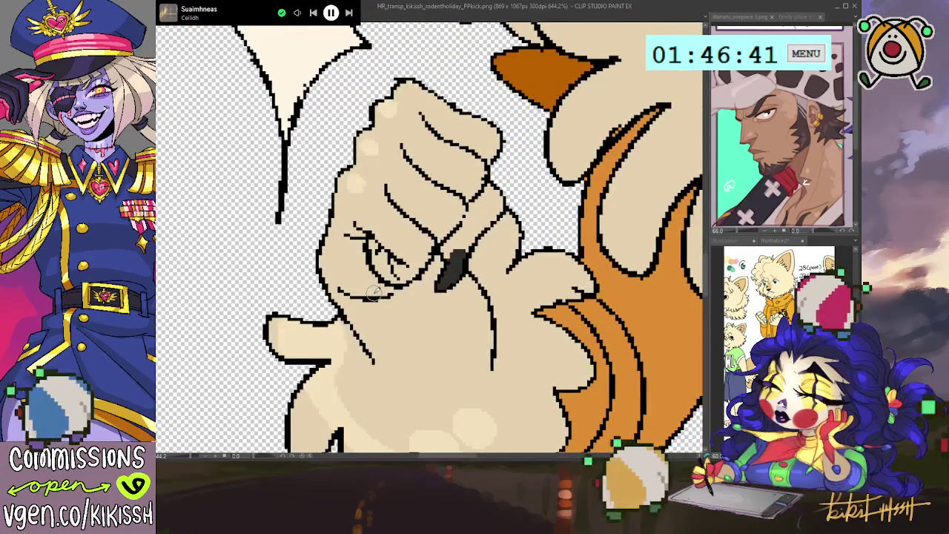
{"action": "left_click", "coordinate": [374, 252]}
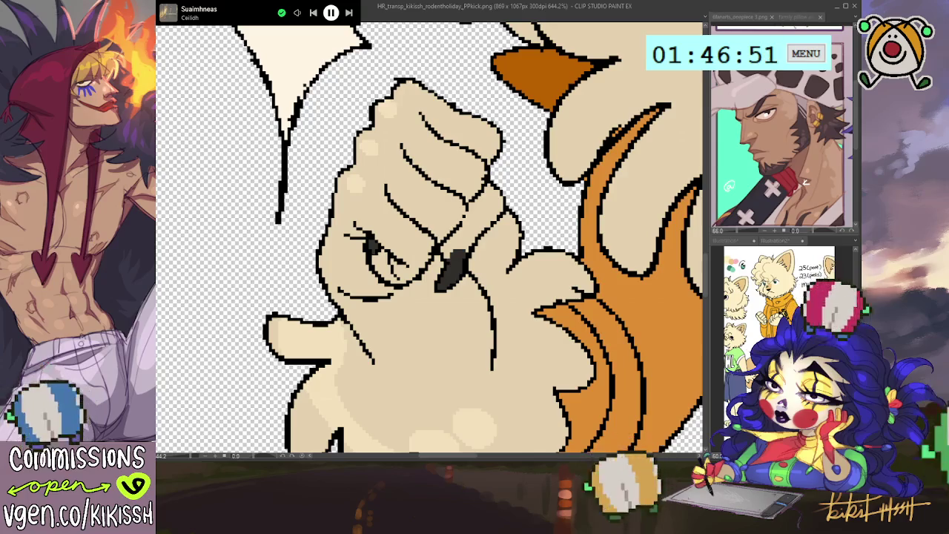
{"action": "key", "text": "ctrl+Tab"}
{"action": "scroll", "coordinate": [320, 141], "scroll_direction": "down", "scroll_amount": 3}
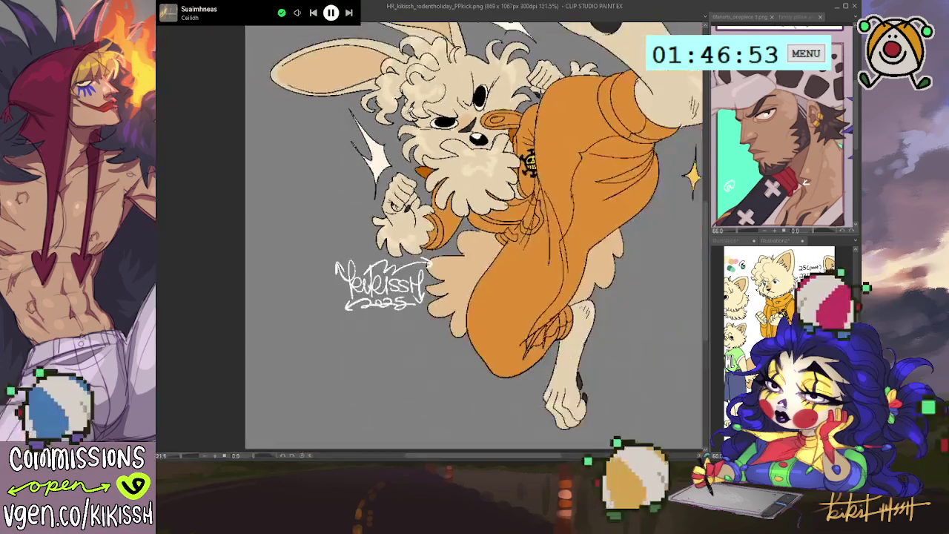
Step: Undo the crop to restore the full canvas with the man, cream dog and bunny
{"action": "scroll", "coordinate": [320, 141], "scroll_direction": "down", "scroll_amount": 2}
{"action": "scroll", "coordinate": [320, 141], "scroll_direction": "down", "scroll_amount": 2}
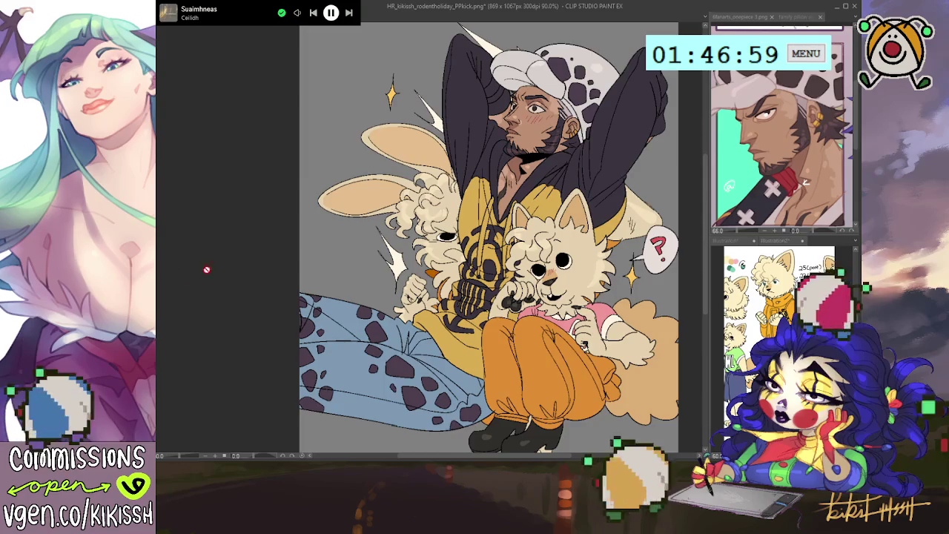
{"action": "scroll", "coordinate": [299, 236], "scroll_direction": "down", "scroll_amount": 1}
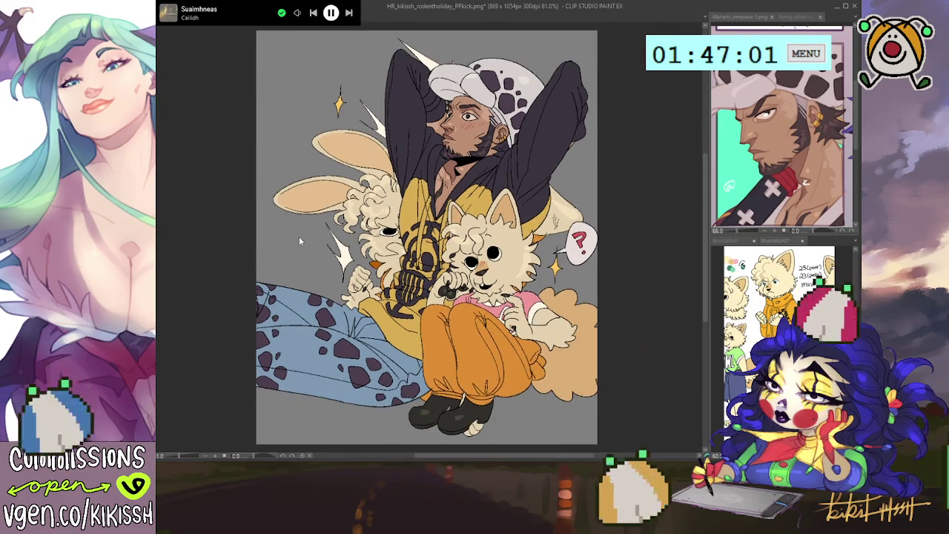
{"action": "key", "text": "ctrl+z"}
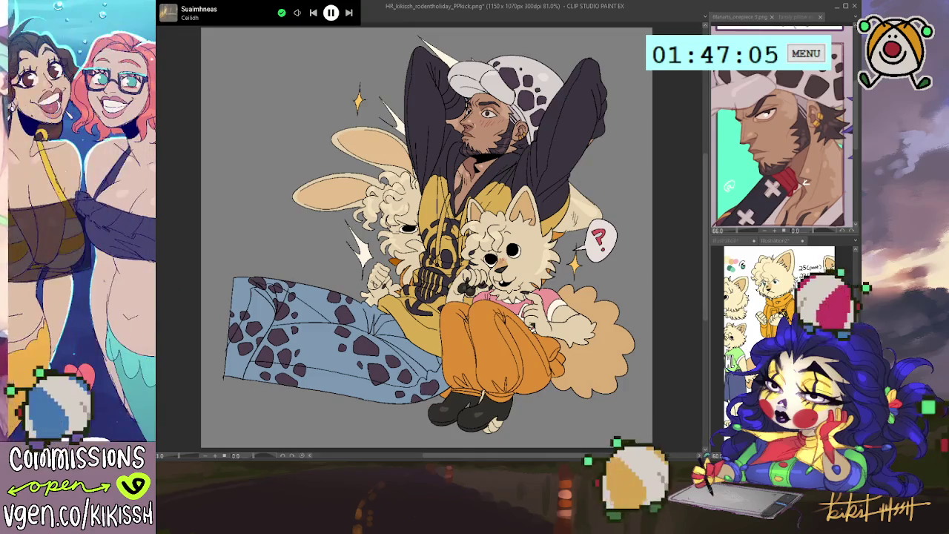
{"action": "scroll", "coordinate": [308, 293], "scroll_direction": "up", "scroll_amount": 3}
{"action": "scroll", "coordinate": [308, 293], "scroll_direction": "up", "scroll_amount": 3}
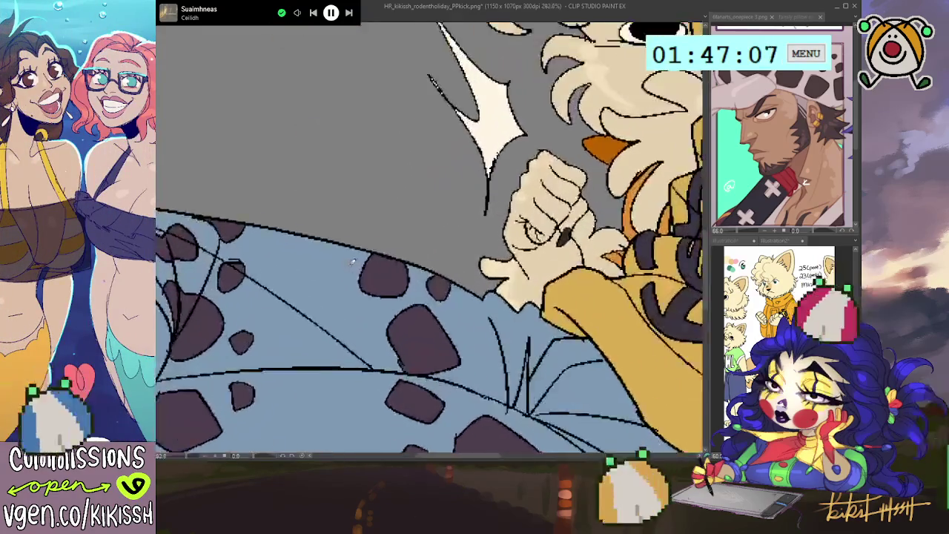
{"action": "scroll", "coordinate": [308, 293], "scroll_direction": "up", "scroll_amount": 2}
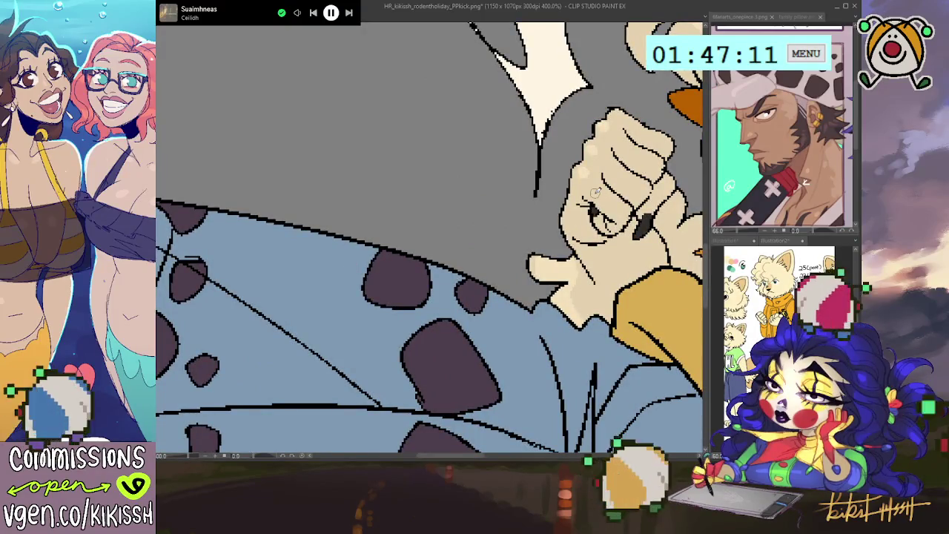
{"action": "scroll", "coordinate": [595, 192], "scroll_direction": "down", "scroll_amount": 2}
{"action": "scroll", "coordinate": [594, 192], "scroll_direction": "down", "scroll_amount": 2}
{"action": "scroll", "coordinate": [595, 192], "scroll_direction": "down", "scroll_amount": 2}
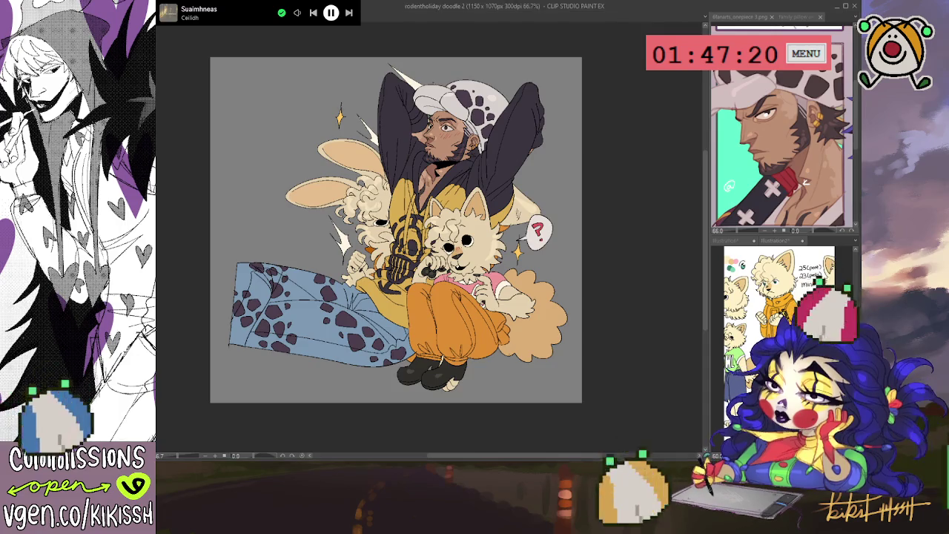
Step: Crop the canvas to just the kicking bunny, with only its artwork visible
{"action": "key", "text": "ctrl+z"}
{"action": "key", "text": "ctrl+y"}
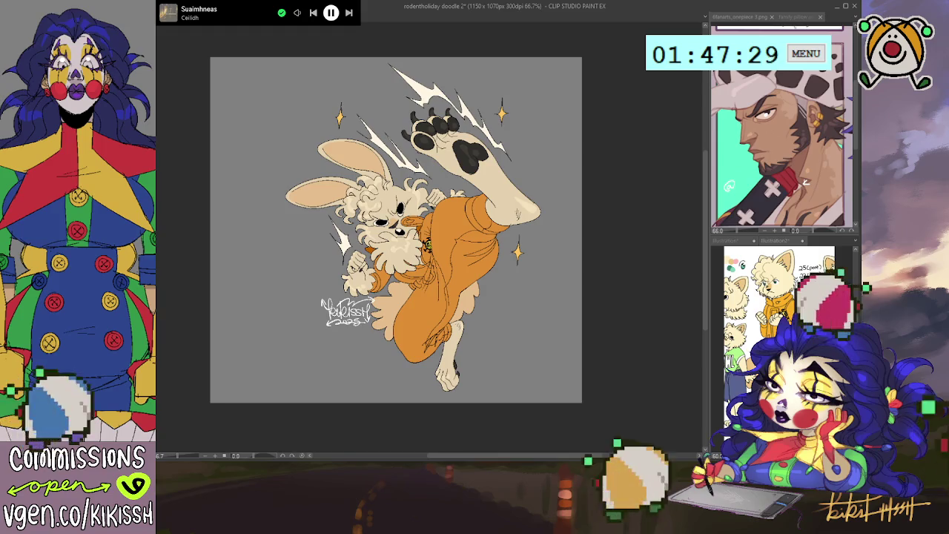
{"action": "left_click_drag", "start_coordinate": [556, 57], "coordinate": [276, 406]}
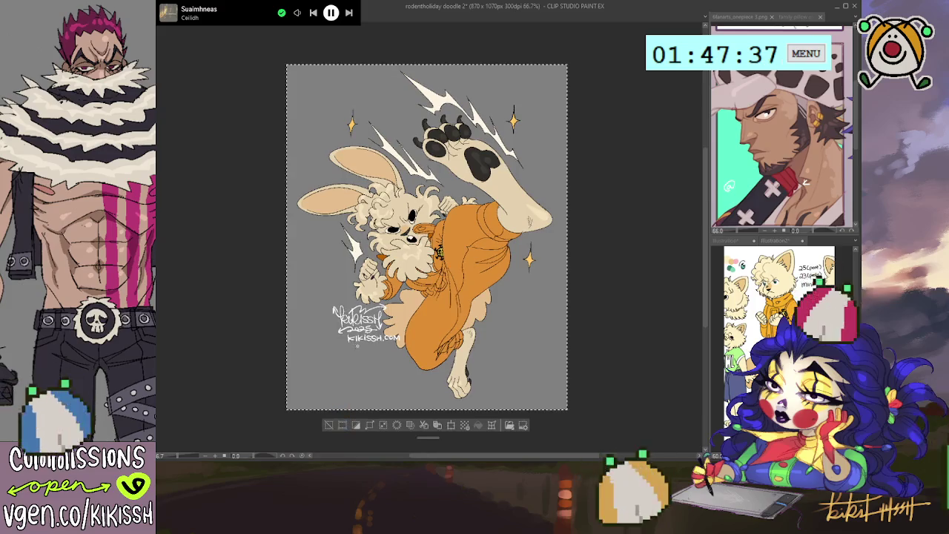
{"action": "left_click", "coordinate": [330, 419]}
{"action": "key", "text": "ctrl+alt+0"}
{"action": "key", "text": "ctrl+0"}
{"action": "key", "text": "ctrl+d"}
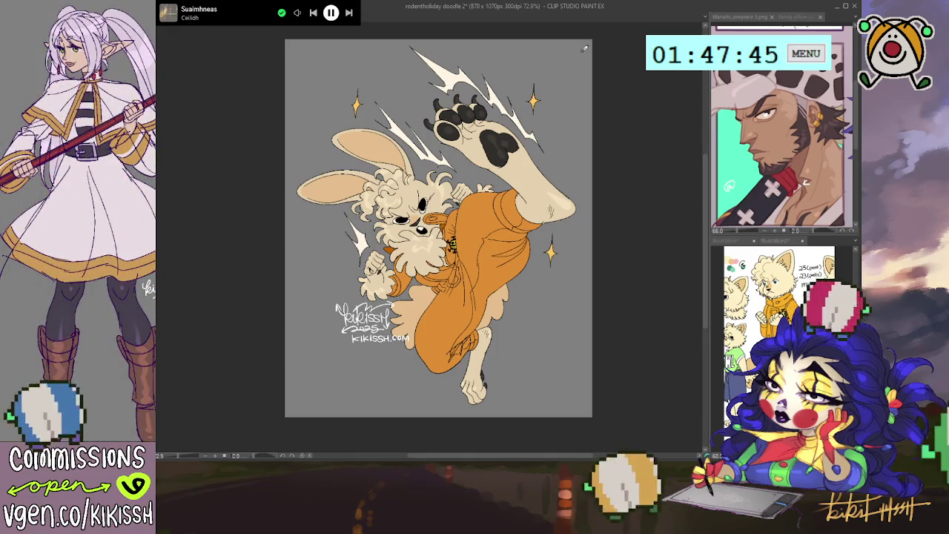
Step: Cross the bunny with two white diagonal lines and save as rodentholidaythingy 2.png
{"action": "left_click_drag", "start_coordinate": [587, 43], "coordinate": [293, 409]}
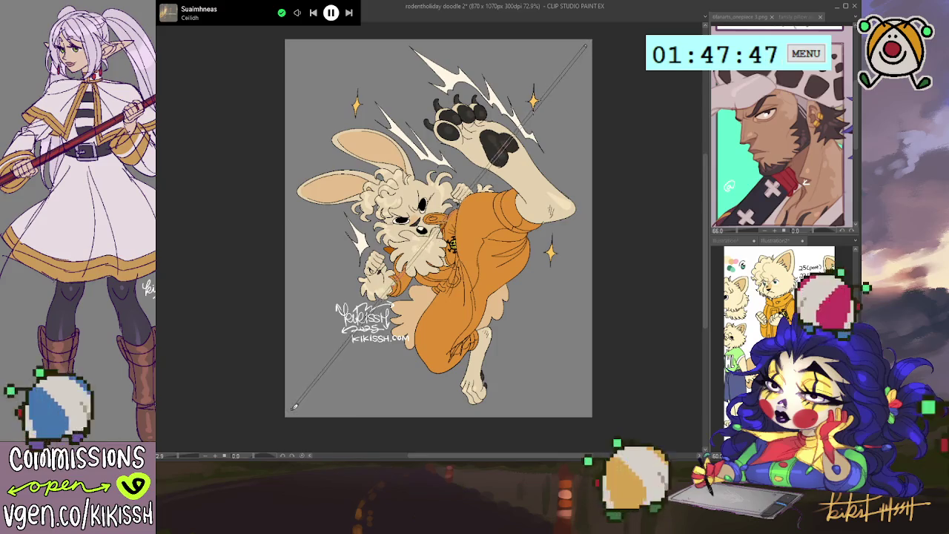
{"action": "left_click_drag", "start_coordinate": [588, 408], "coordinate": [294, 46]}
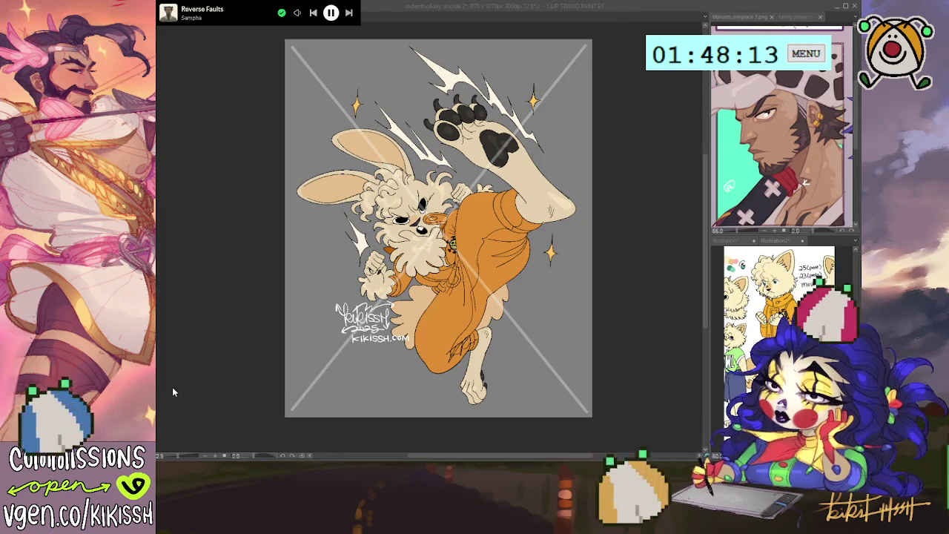
{"action": "key", "text": "Return"}
Step: Remove the bunny's X and crop, restoring the kikissh.com watermark and 2025 signature
{"action": "key", "text": "ctrl+z"}
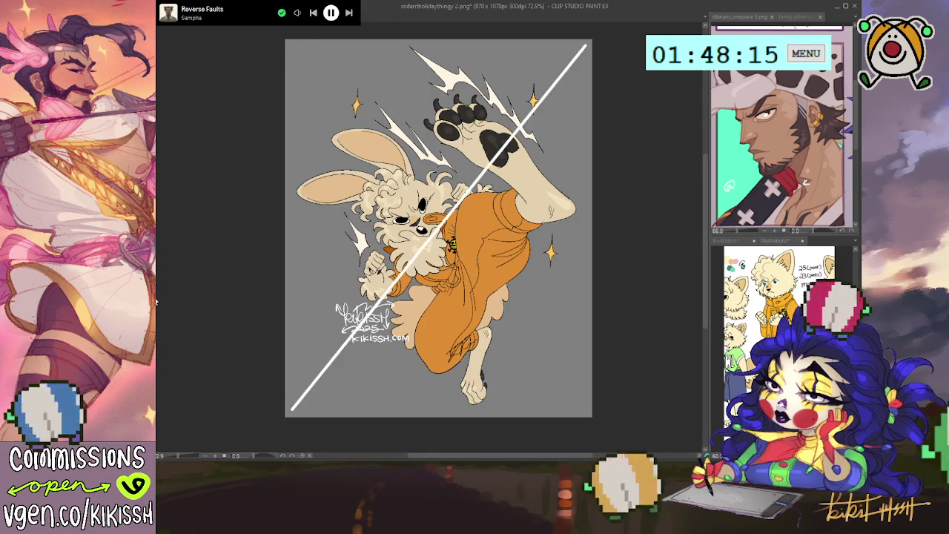
{"action": "key", "text": "ctrl+z"}
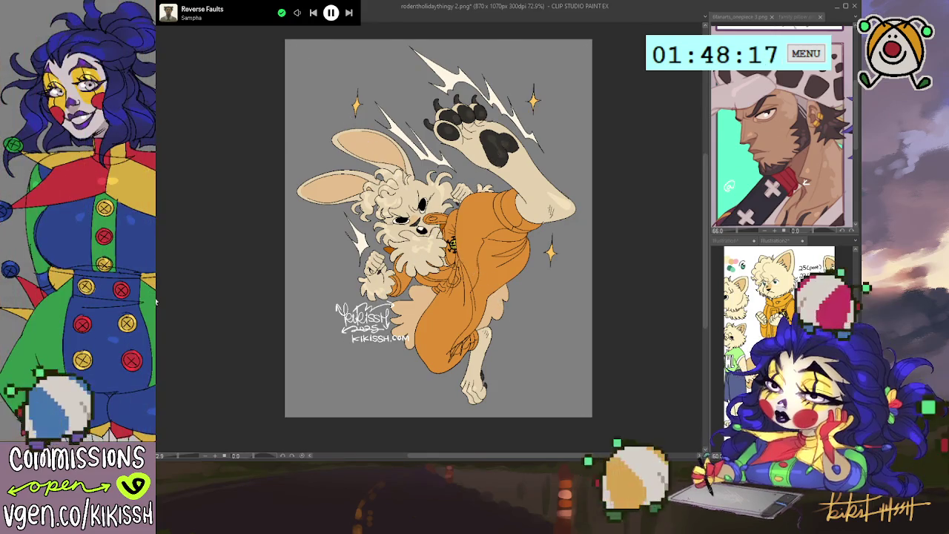
{"action": "key", "text": "ctrl+a"}
{"action": "key", "text": "ctrl+d"}
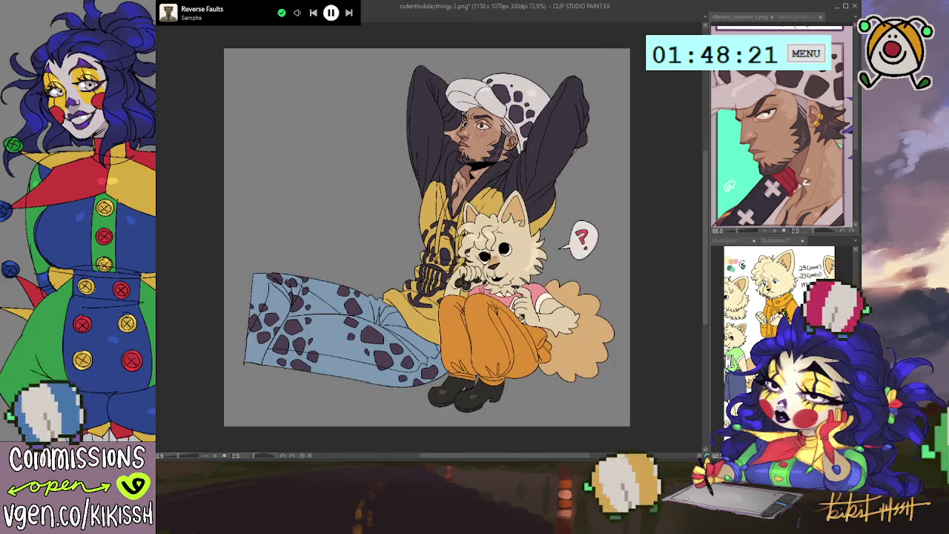
{"action": "key", "text": "ctrl+v"}
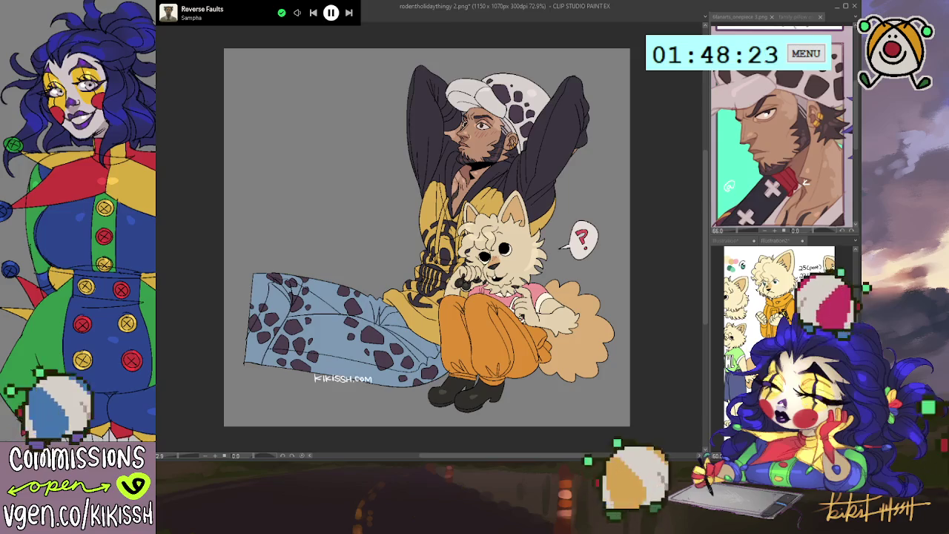
{"action": "key", "text": "ctrl+v"}
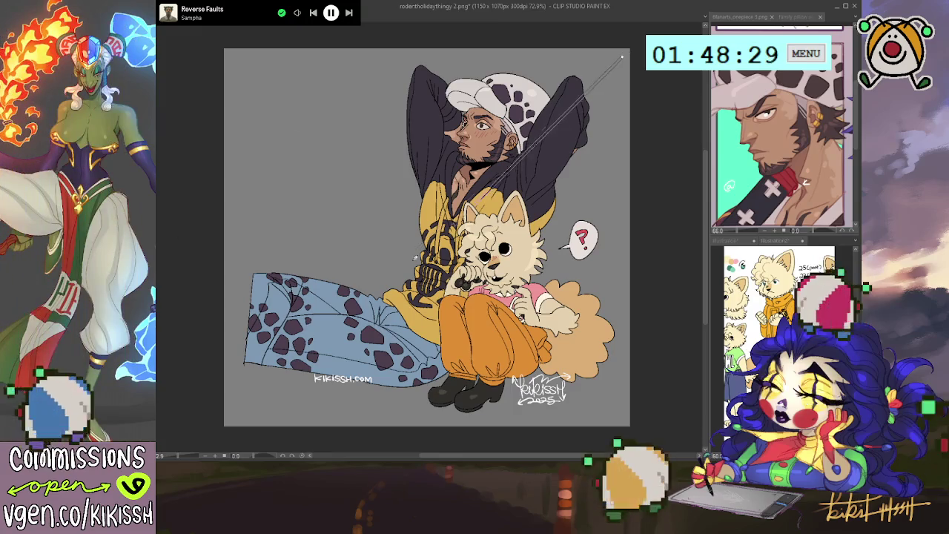
Step: Cross the man-and-dog doodle corner to corner with a full white X
{"action": "left_click_drag", "start_coordinate": [624, 56], "coordinate": [233, 418]}
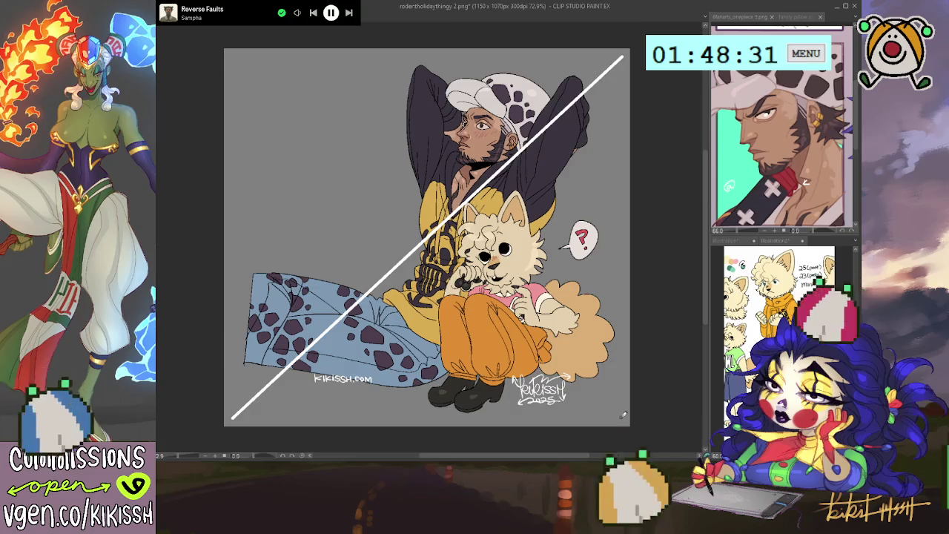
{"action": "left_click_drag", "start_coordinate": [332, 153], "coordinate": [402, 170]}
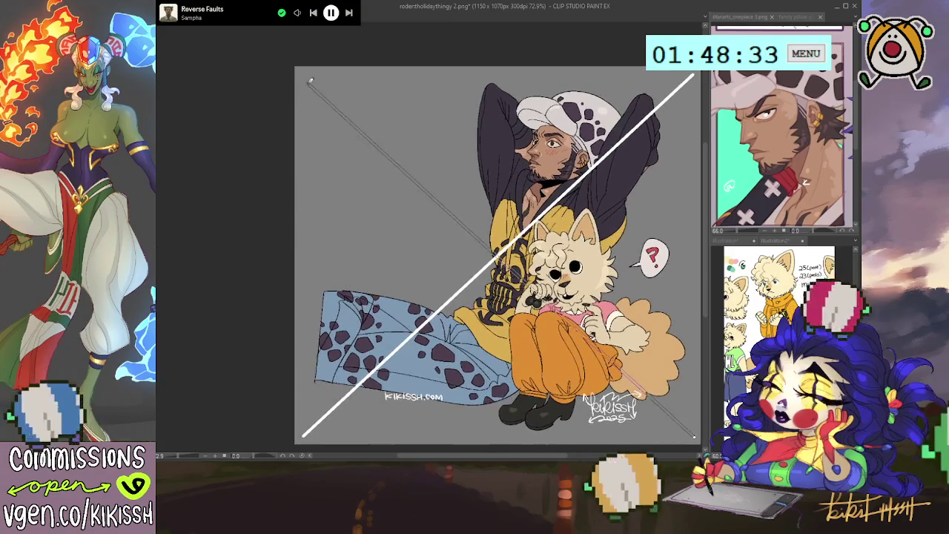
{"action": "left_click_drag", "start_coordinate": [301, 69], "coordinate": [696, 439]}
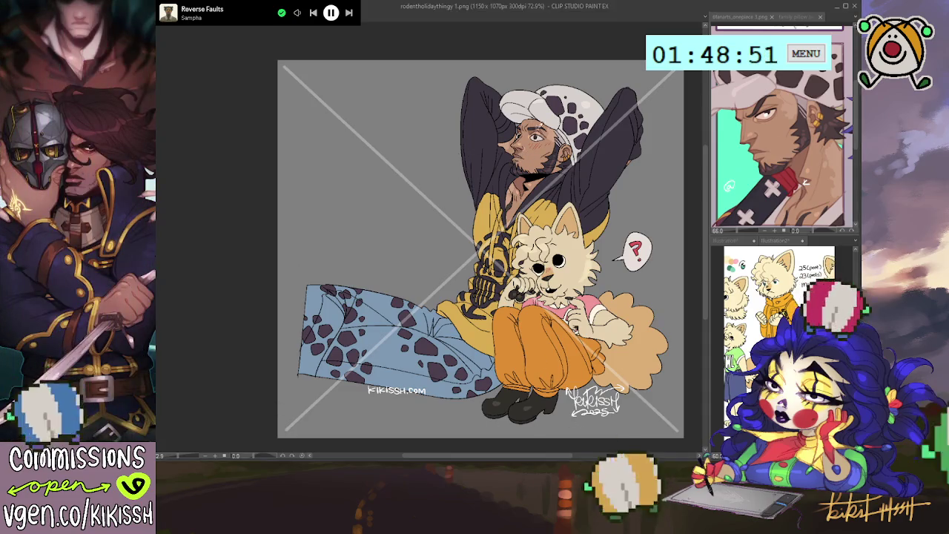
{"action": "scroll", "coordinate": [522, 158], "scroll_direction": "up", "scroll_amount": 2}
{"action": "scroll", "coordinate": [521, 158], "scroll_direction": "up", "scroll_amount": 2}
{"action": "scroll", "coordinate": [530, 149], "scroll_direction": "up", "scroll_amount": 2}
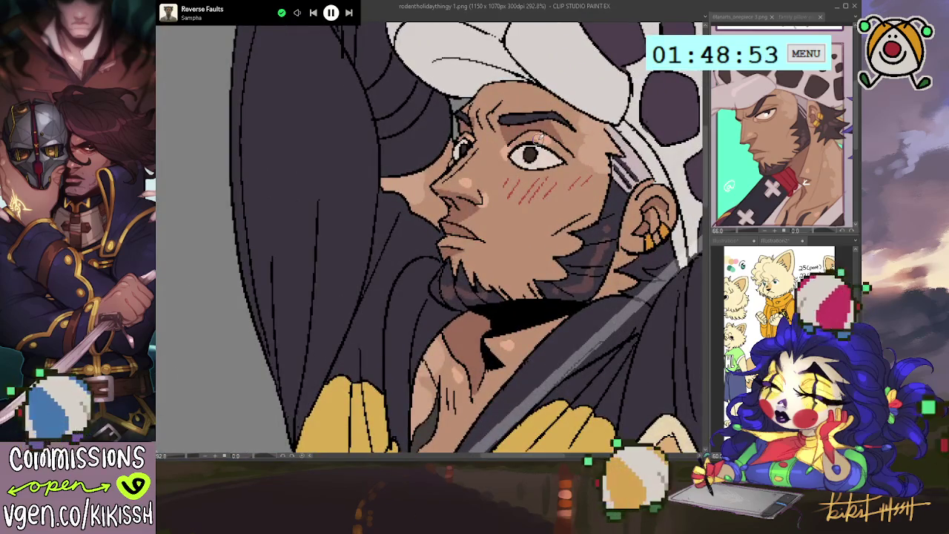
{"action": "scroll", "coordinate": [539, 138], "scroll_direction": "down", "scroll_amount": 2}
{"action": "scroll", "coordinate": [540, 138], "scroll_direction": "down", "scroll_amount": 2}
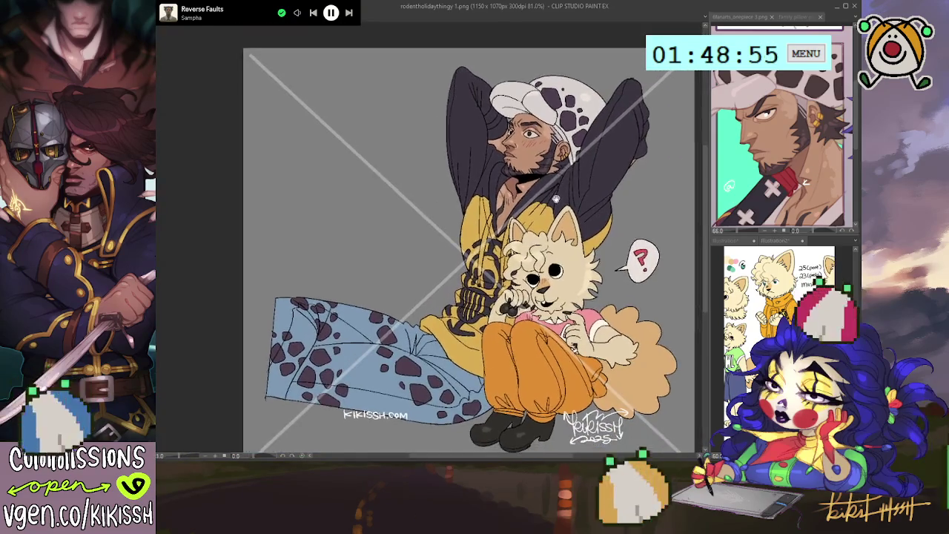
{"action": "left_click_drag", "start_coordinate": [552, 209], "coordinate": [527, 179]}
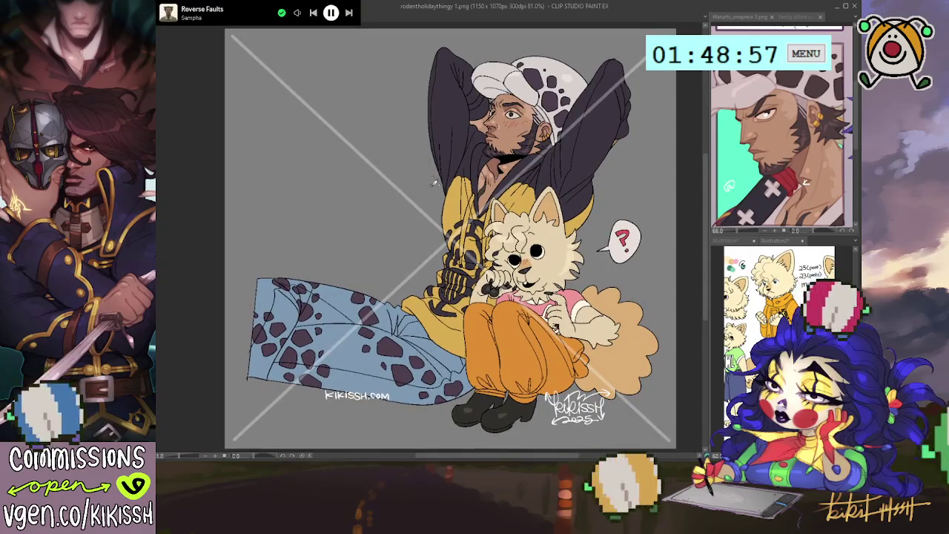